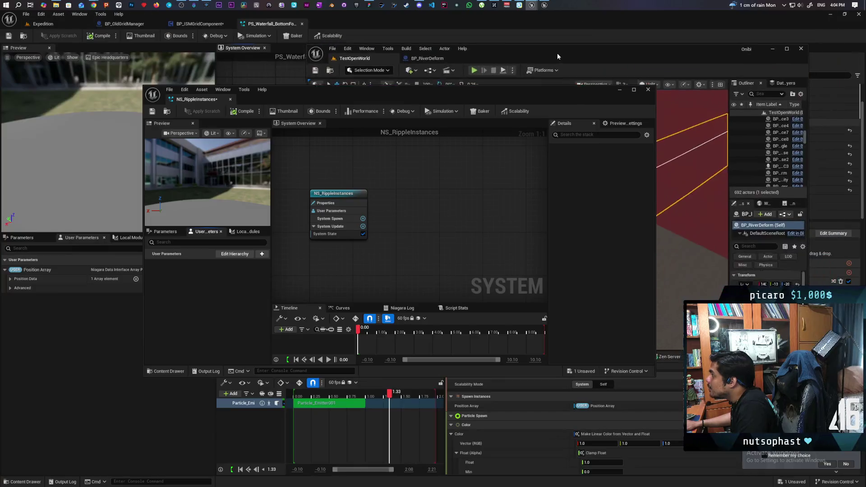
# Step: Move the waterfall and NS_RippleInstances editor windows aside, leaving NS_RippleInstances in front
pyautogui.moveTo(570, 98); pyautogui.dragTo(387, 201)
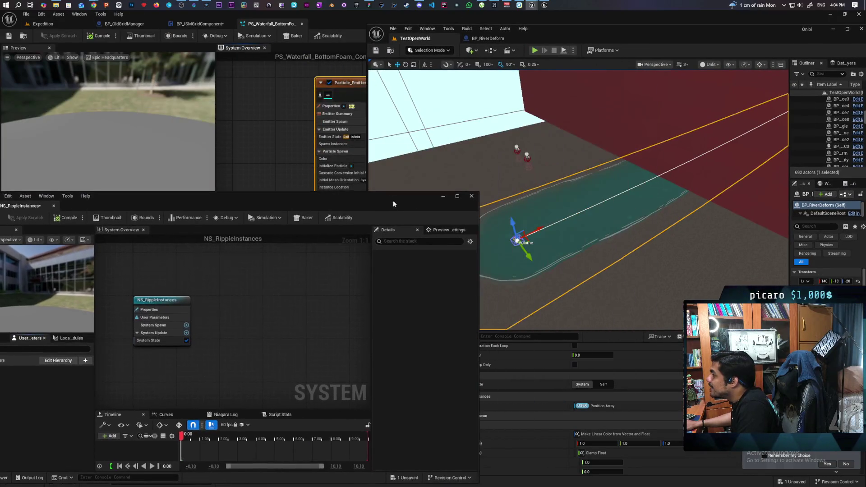
pyautogui.click(318, 126)
pyautogui.moveTo(319, 126); pyautogui.dragTo(339, 98)
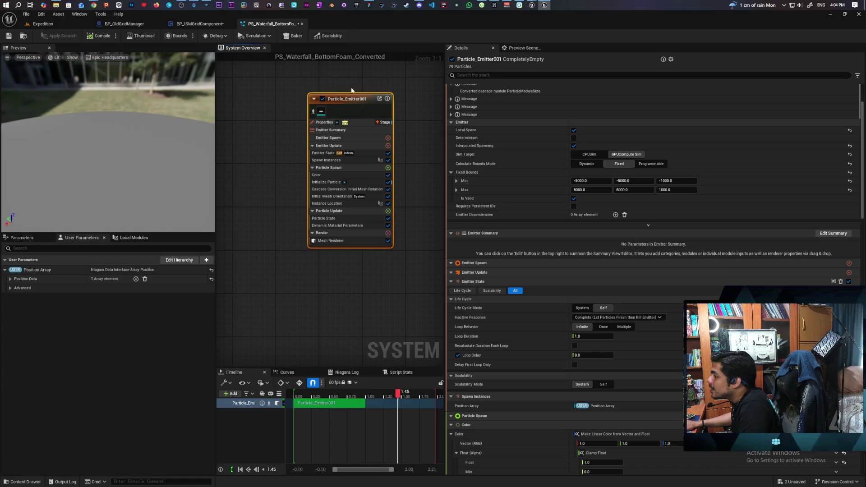
pyautogui.moveTo(372, 21); pyautogui.dragTo(595, 70)
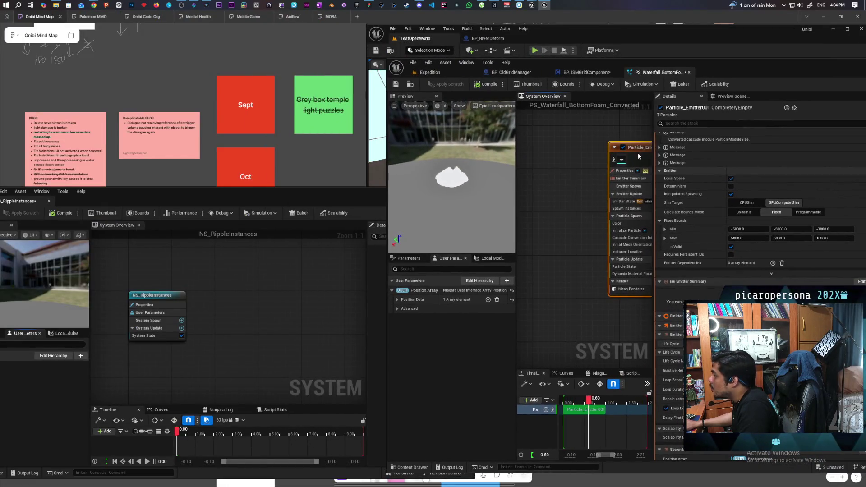
pyautogui.click(337, 271)
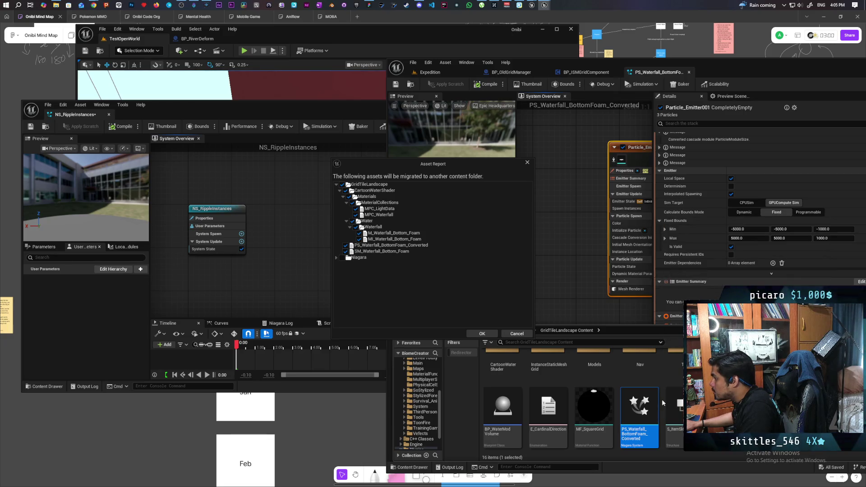
# Step: Exclude SM_Waterfall_Bottom_Foam, MI_Waterfall_Bottom_Foam and MPC_LightData, then migrate into the Onibi Content folder
pyautogui.moveTo(643, 392)
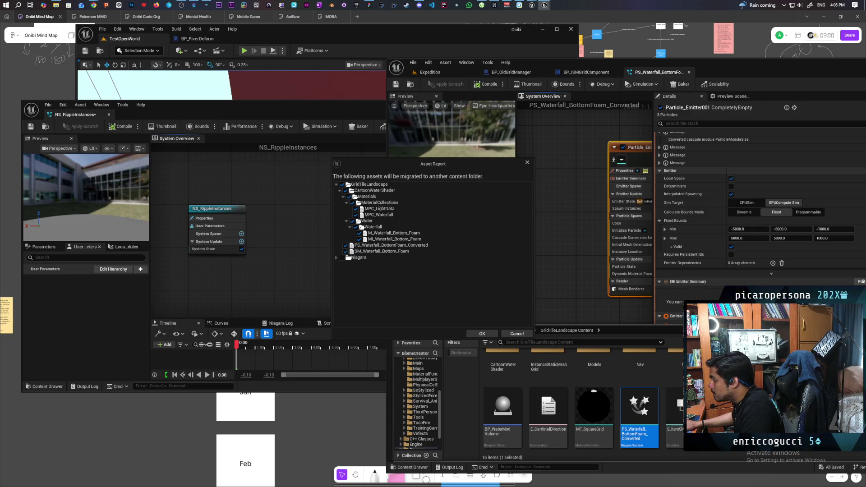
pyautogui.scroll(1, 675, 432)
pyautogui.scroll(-1, 675, 432)
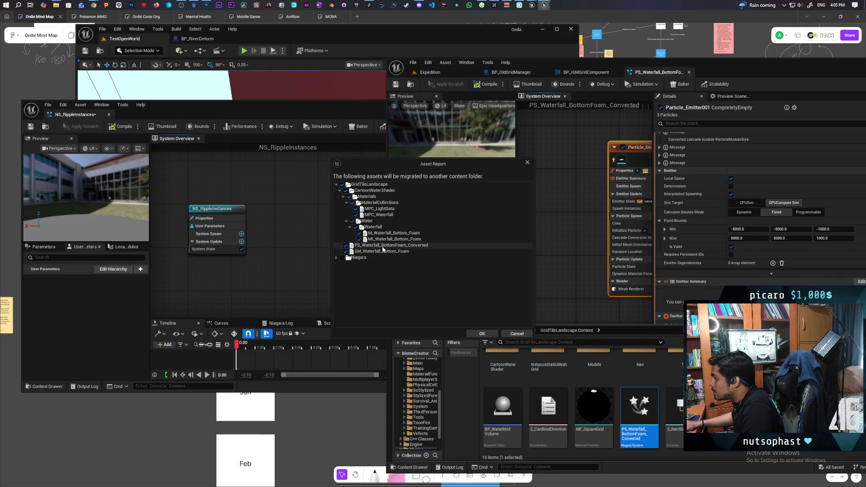
pyautogui.click(345, 251)
pyautogui.click(359, 240)
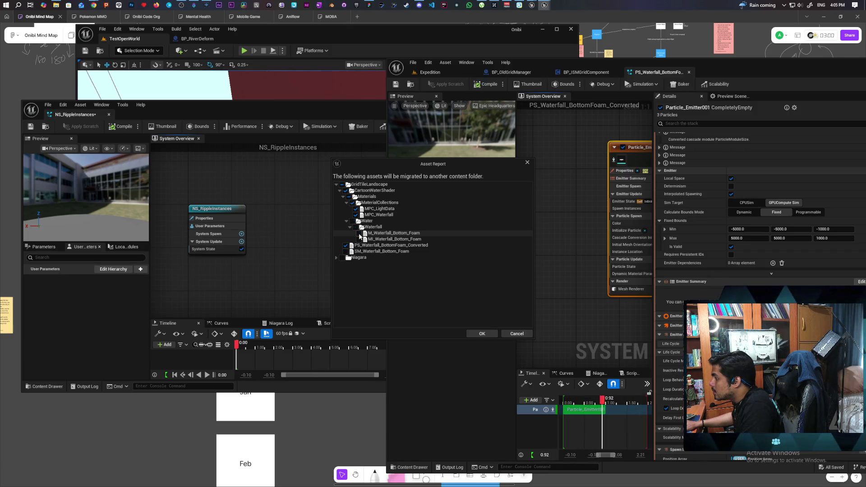
pyautogui.click(356, 209)
pyautogui.click(486, 334)
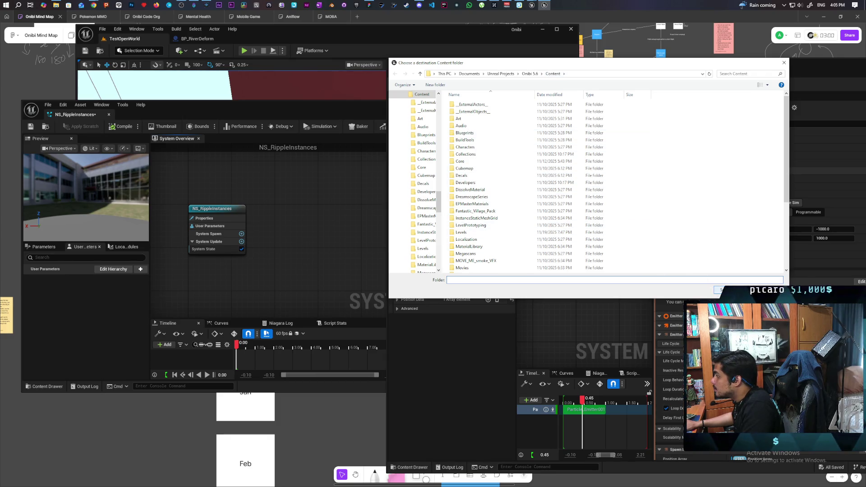
pyautogui.click(723, 289)
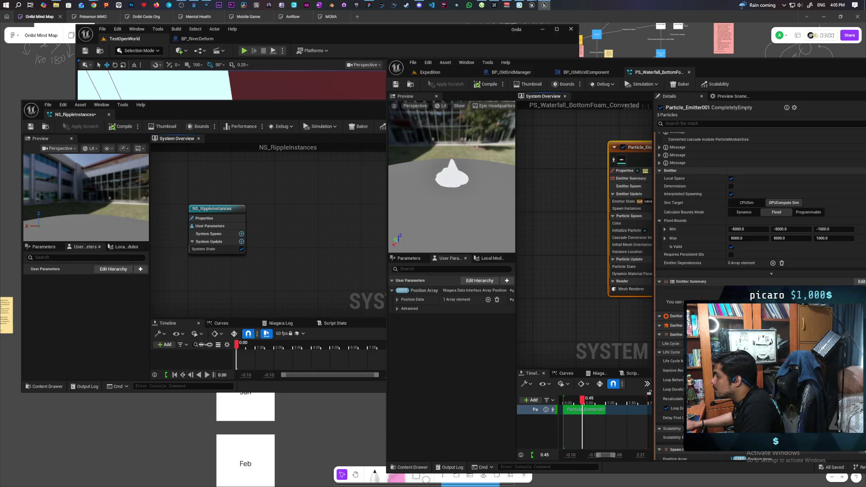
# Step: Find and select the migrated PS_Waterfall_BottomFoam_Converted in the root Content folder
pyautogui.click(223, 107)
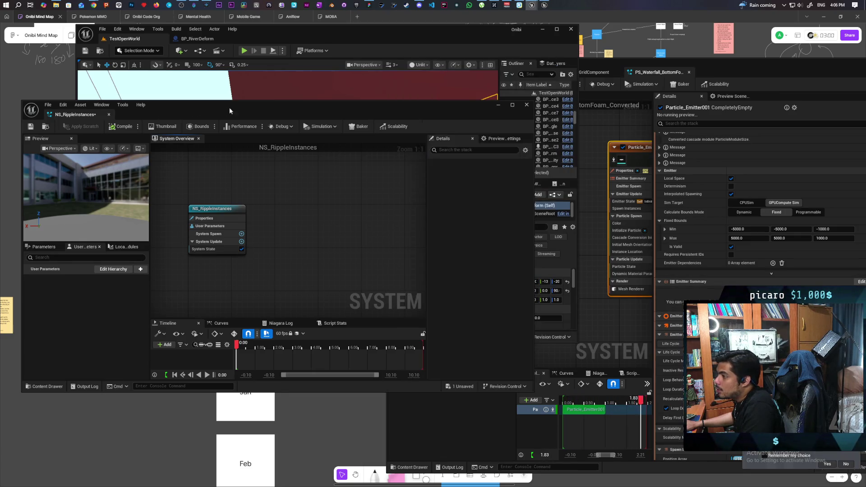
pyautogui.click(42, 386)
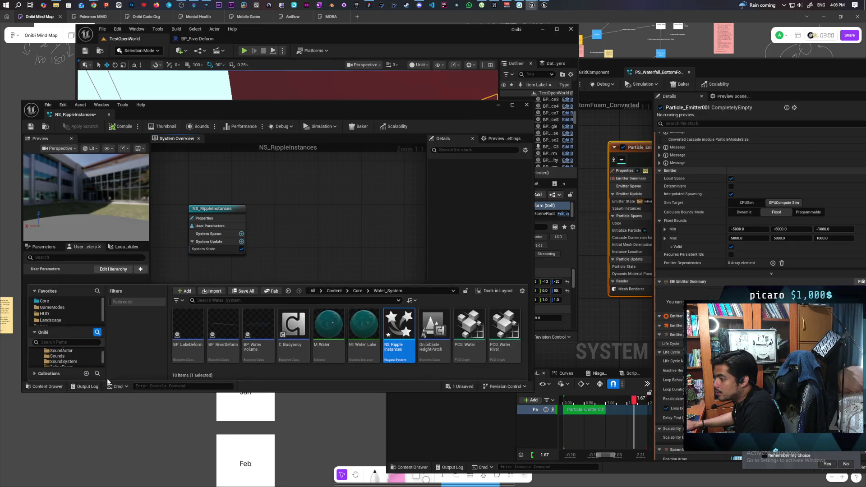
pyautogui.click(338, 293)
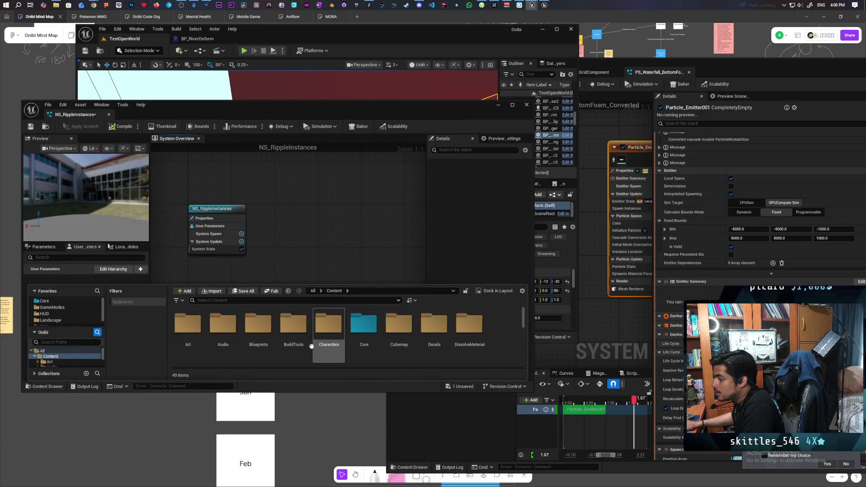
pyautogui.scroll(-3, 329, 347)
pyautogui.scroll(-3, 331, 353)
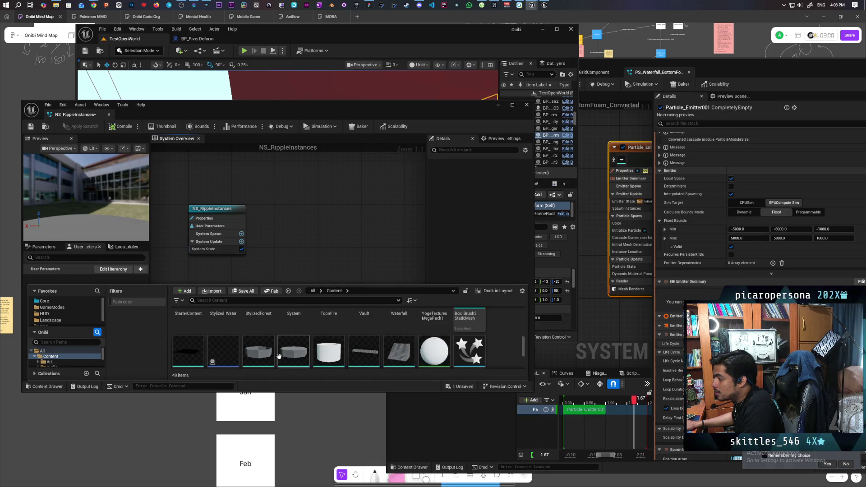
pyautogui.scroll(-3, 446, 360)
pyautogui.scroll(1, 451, 358)
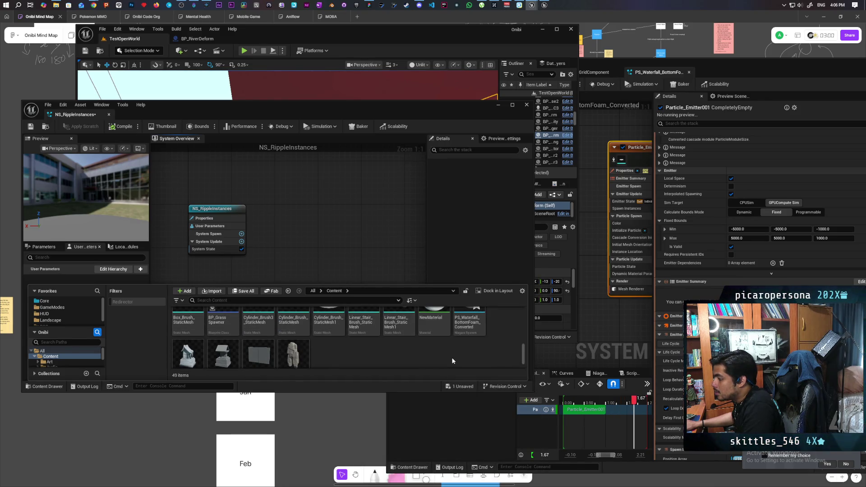
pyautogui.click(469, 328)
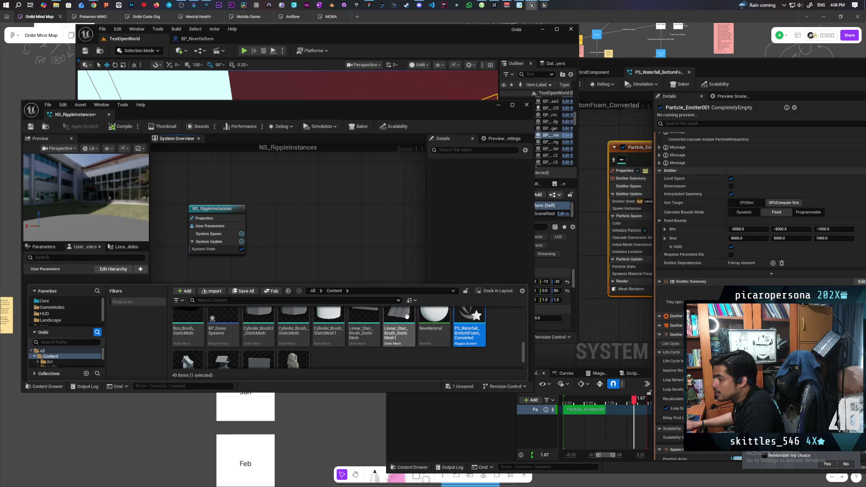
# Step: Move PS_Waterfall_BottomFoam_Converted into the Core/Water_System folder
pyautogui.doubleClick(370, 109)
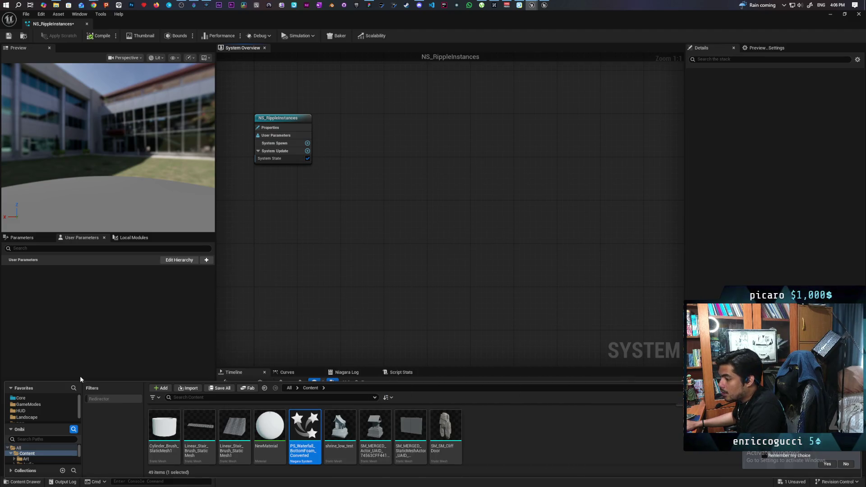
pyautogui.moveTo(79, 382)
pyautogui.mouseDown()
pyautogui.moveTo(86, 253)
pyautogui.moveTo(86, 261)
pyautogui.mouseUp()
pyautogui.scroll(-2, 52, 405)
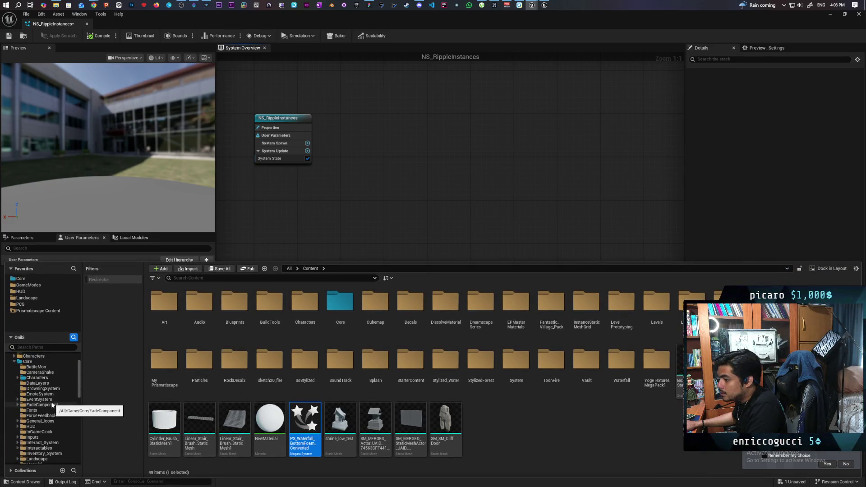
pyautogui.scroll(-7, 52, 404)
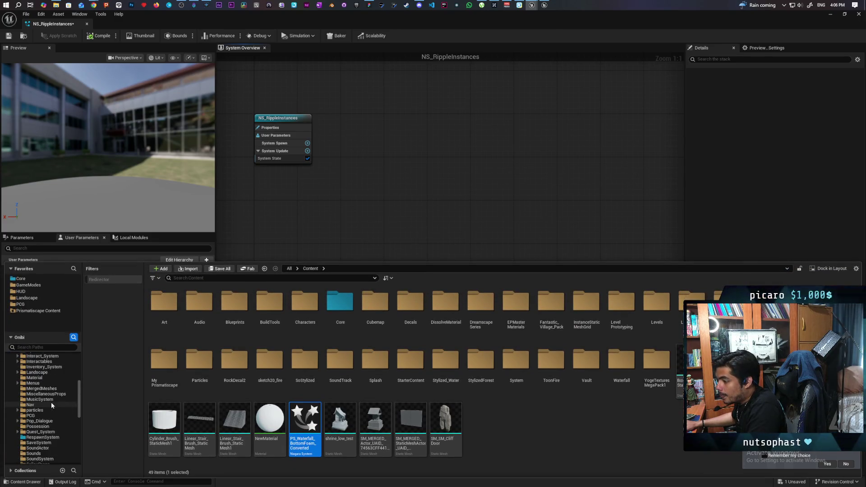
pyautogui.scroll(-3, 51, 405)
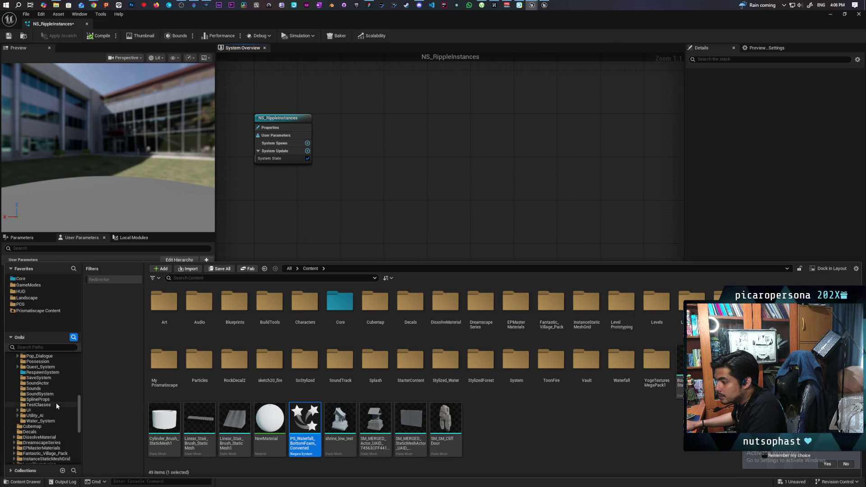
pyautogui.scroll(2, 57, 398)
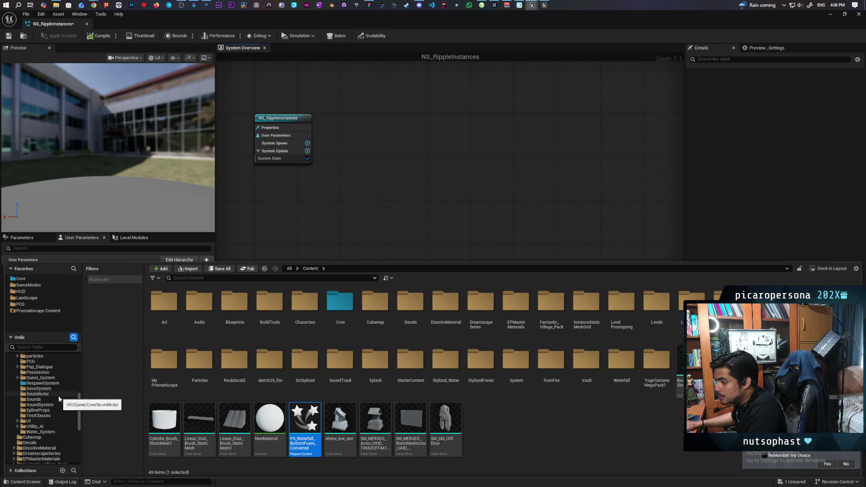
pyautogui.scroll(-2, 59, 399)
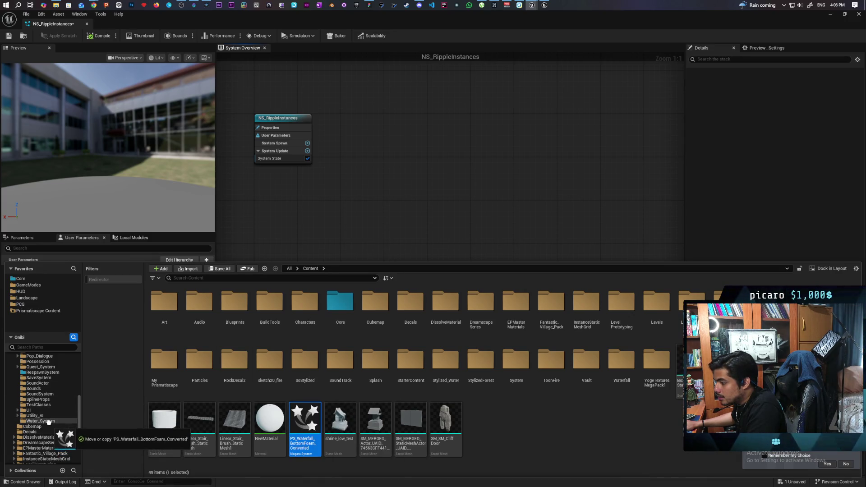
pyautogui.moveTo(305, 424); pyautogui.dragTo(50, 425)
pyautogui.click(78, 439)
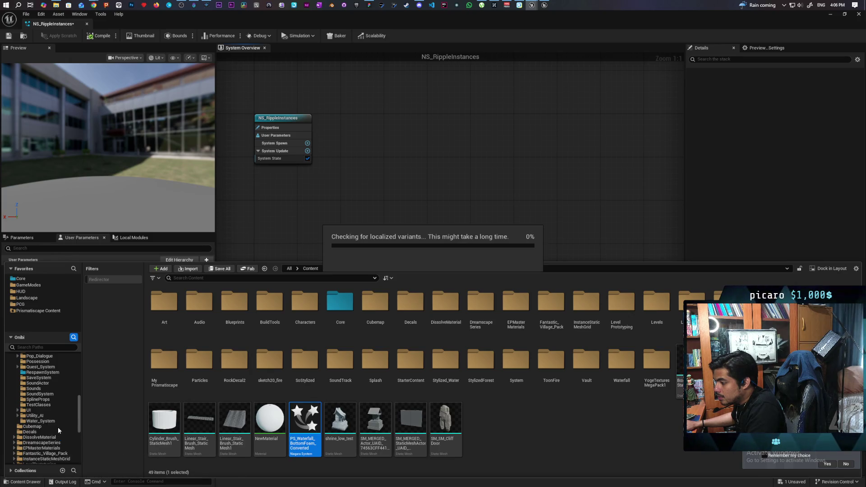
# Step: In Water_System, select NS_RippleInstances and start deleting it
pyautogui.click(50, 421)
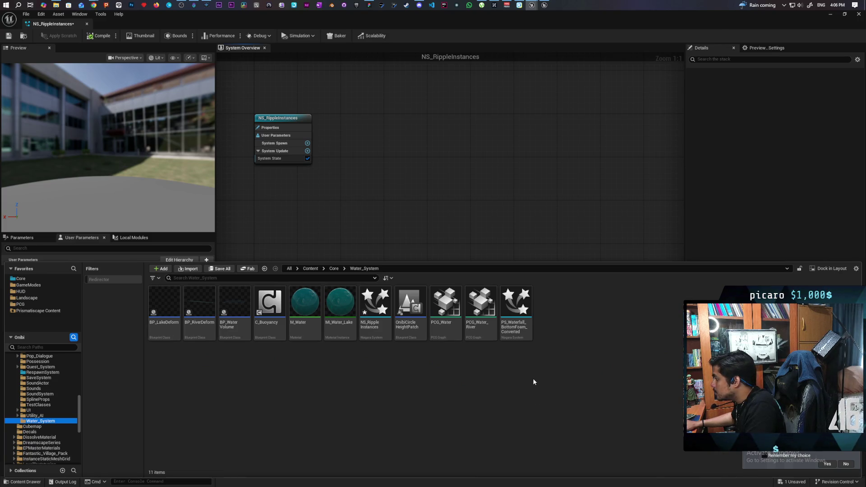
pyautogui.click(374, 306)
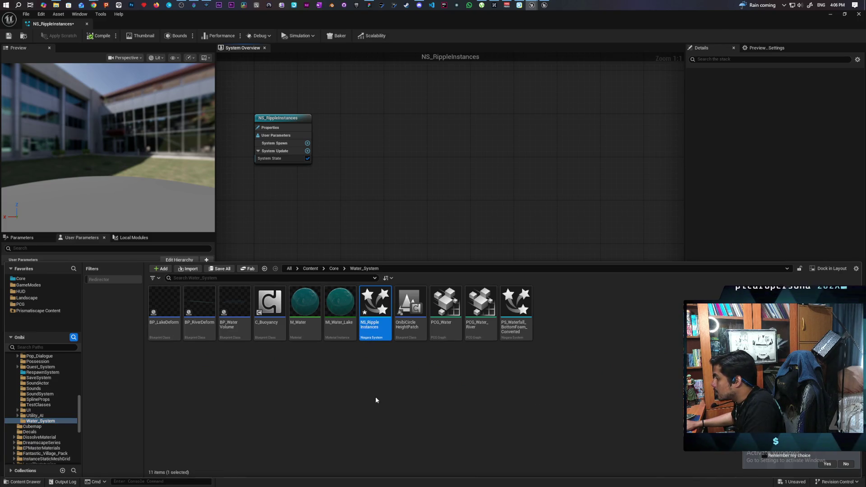
pyautogui.press('Delete')
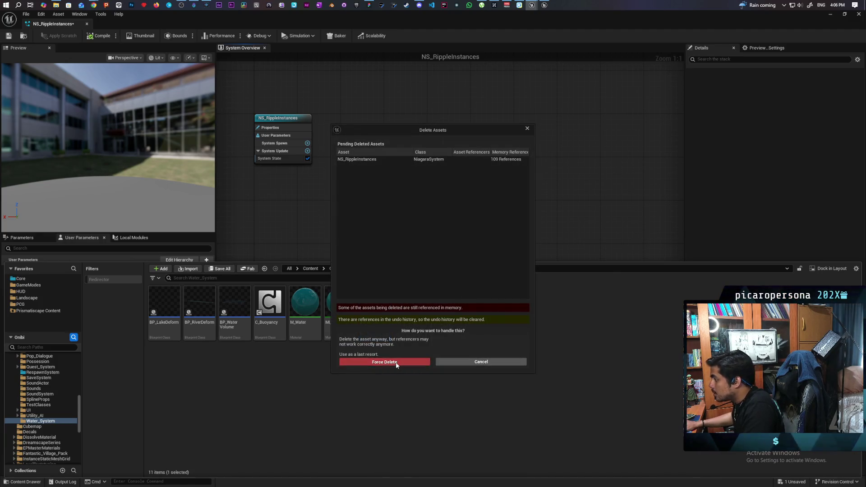
# Step: Force-delete NS_RippleInstances, then open PS_Waterfall_BottomFoam_Converted from the Content Drawer
pyautogui.click(384, 360)
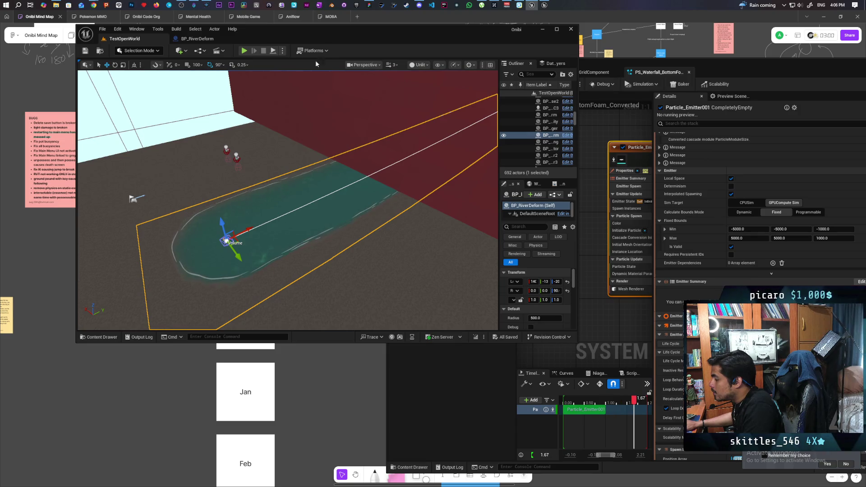
pyautogui.doubleClick(285, 27)
pyautogui.hotkey('ctrl', 'space')
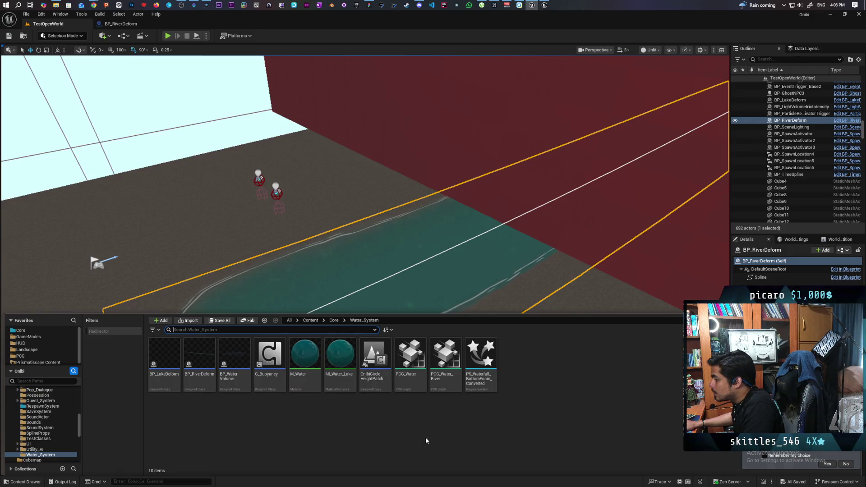
pyautogui.click(469, 431)
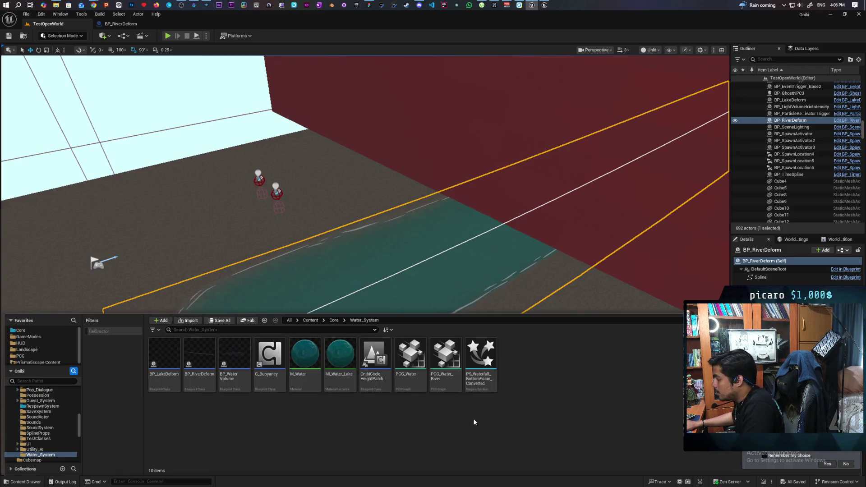
pyautogui.doubleClick(479, 383)
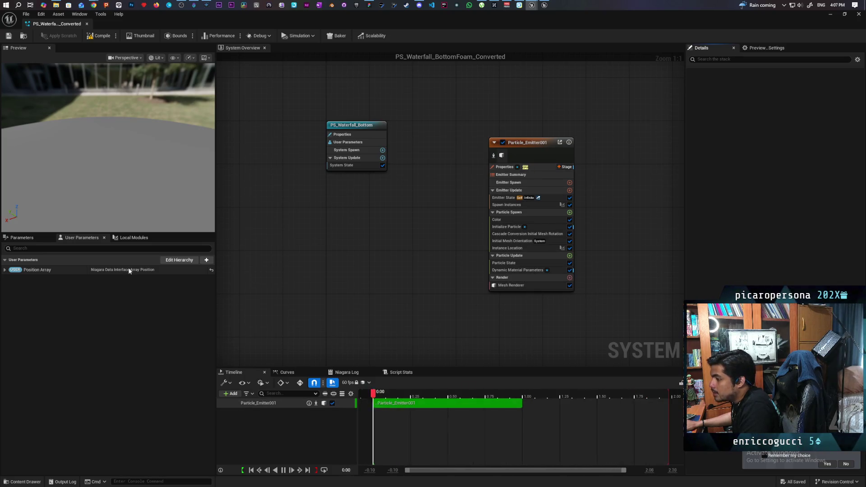
# Step: Expand the Position Array user parameter to show Index 0's X, Y and Z
pyautogui.click(4, 269)
pyautogui.click(10, 279)
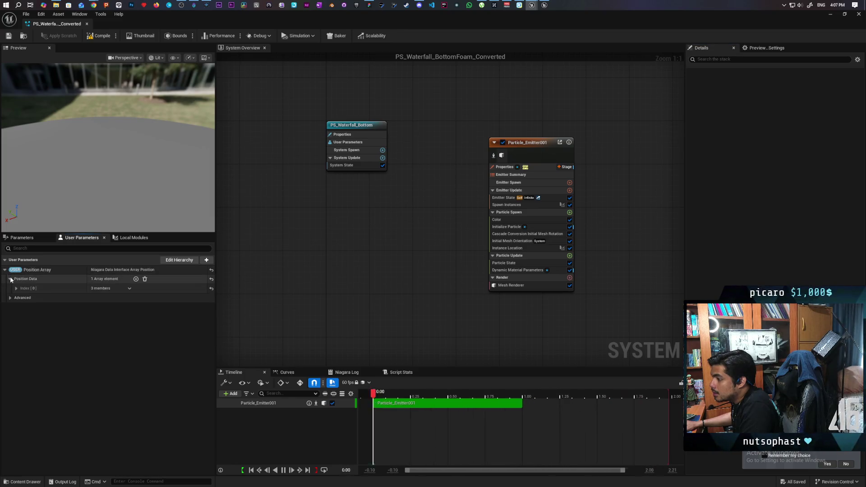
pyautogui.click(16, 288)
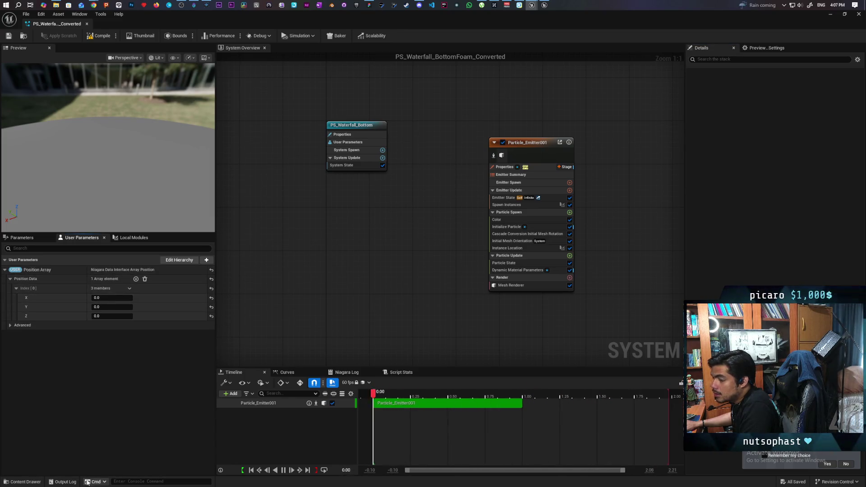
# Step: Rename the converted waterfall foam system asset in Water_System to NS_SplashInstance
pyautogui.click(24, 481)
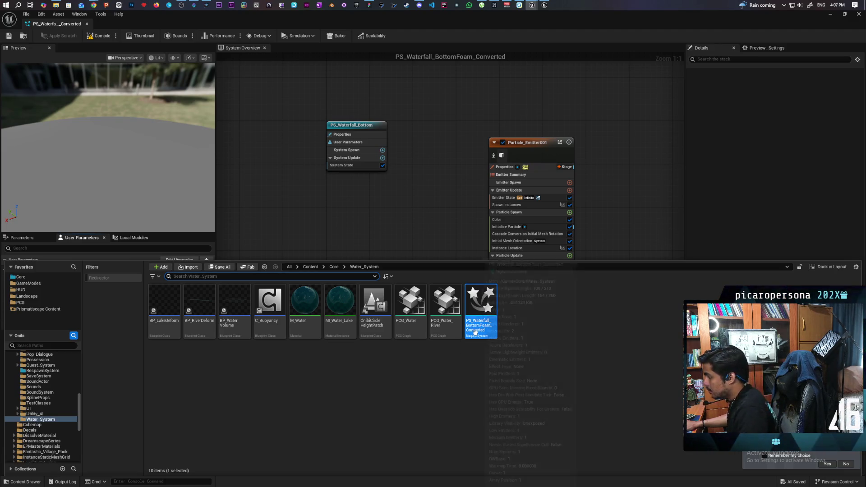
pyautogui.press('F2')
pyautogui.press('End')
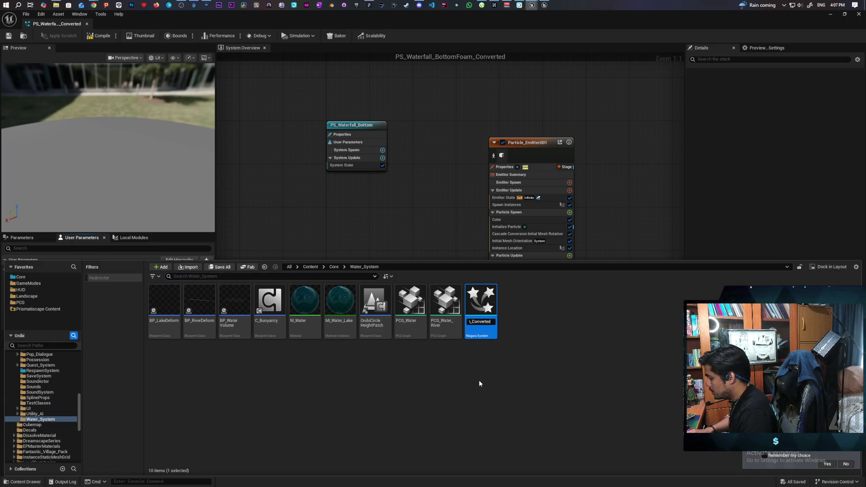
pyautogui.hotkey('ctrl', 'a')
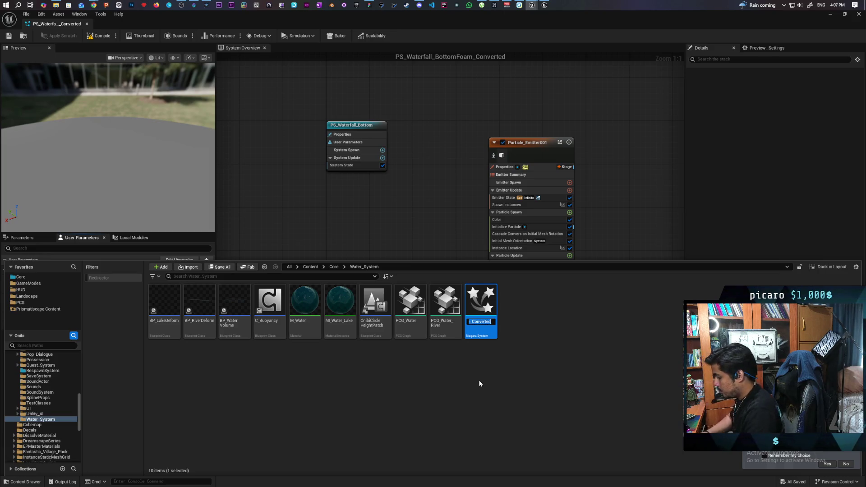
pyautogui.write('NS_Plas')
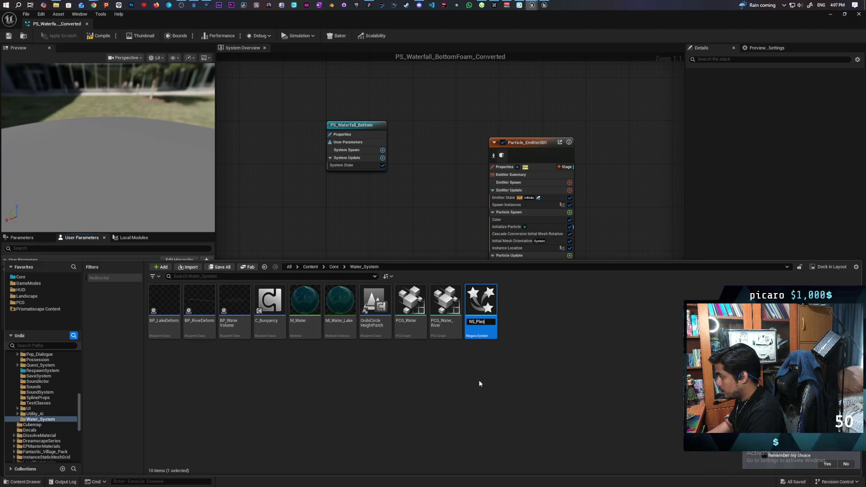
pyautogui.press('BackSpace')
pyautogui.press('BackSpace')
pyautogui.press('BackSpace')
pyautogui.press('BackSpace')
pyautogui.write('Splash')
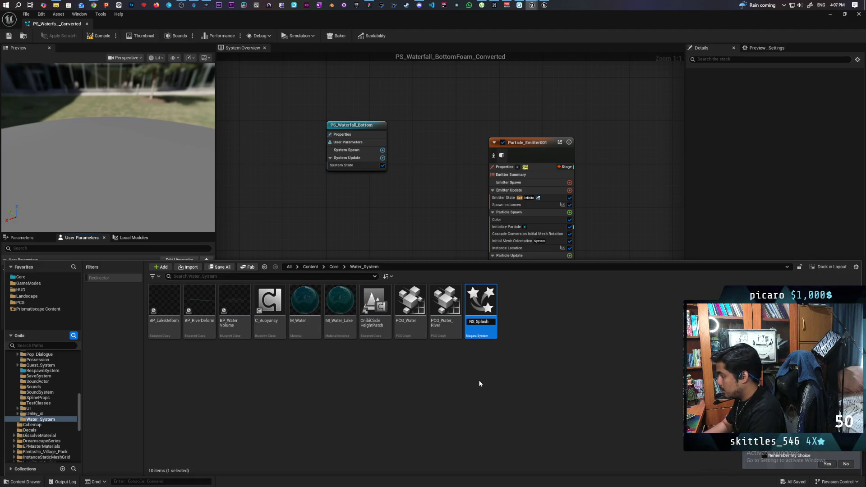
pyautogui.write('In')
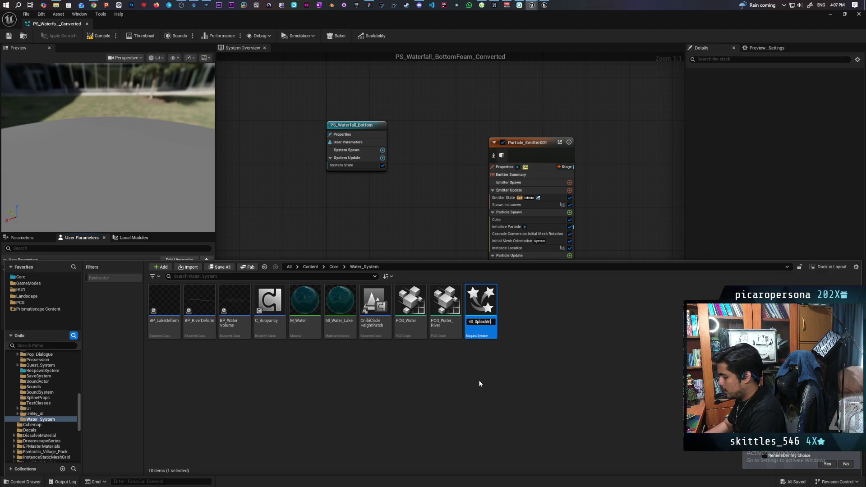
pyautogui.write('stance')
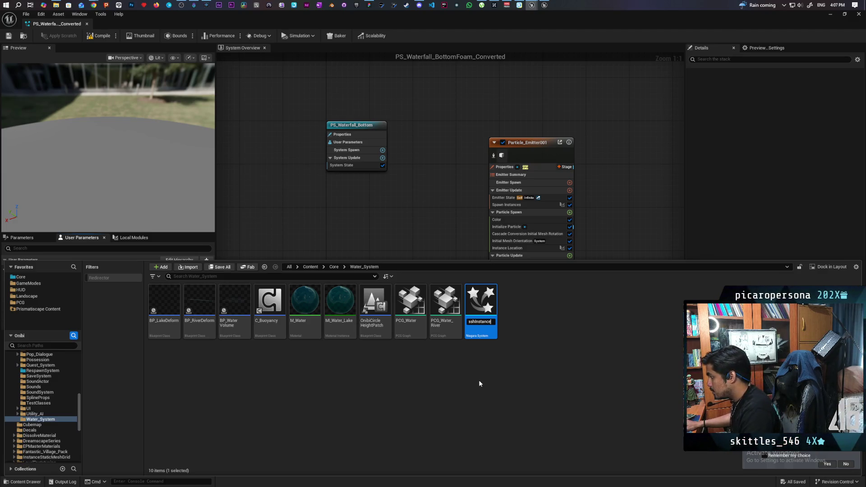
pyautogui.press('Return')
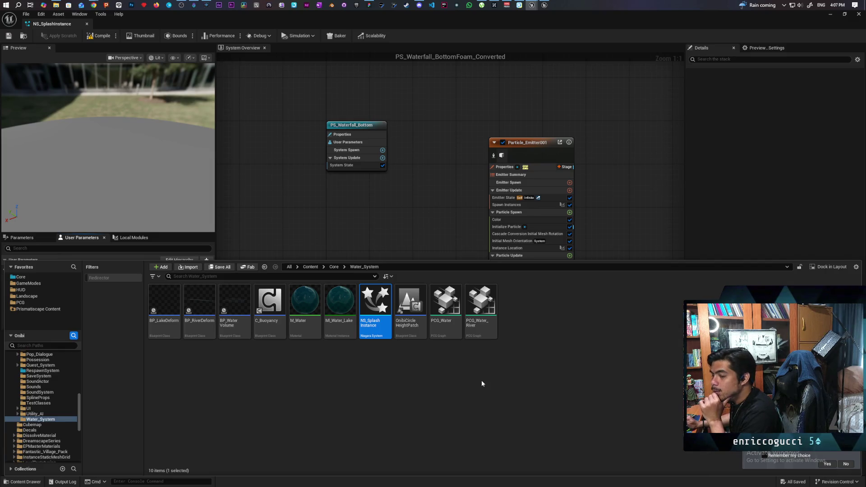
# Step: Compile NS_SplashInstance and dock its editor among the editor tabs
pyautogui.click(103, 36)
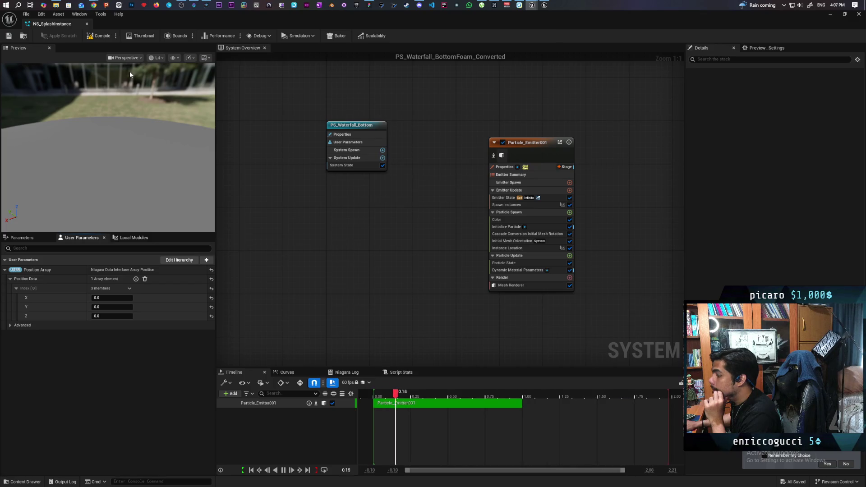
pyautogui.moveTo(149, 20)
pyautogui.mouseDown()
pyautogui.moveTo(164, 39)
pyautogui.moveTo(185, 126)
pyautogui.moveTo(227, 91)
pyautogui.moveTo(194, 23)
pyautogui.mouseUp()
pyautogui.click(131, 26)
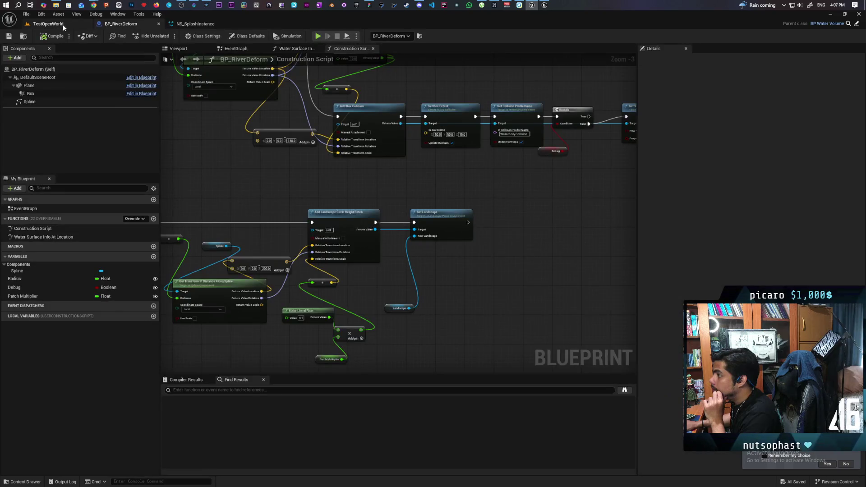
# Step: From the TestOpenWorld level, open the C_Buoyancy blueprint in the Water_System folder
pyautogui.click(64, 24)
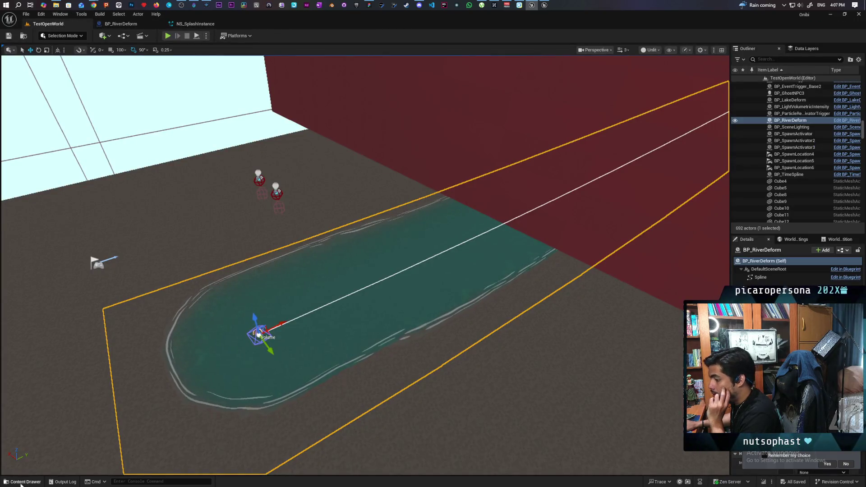
pyautogui.click(21, 482)
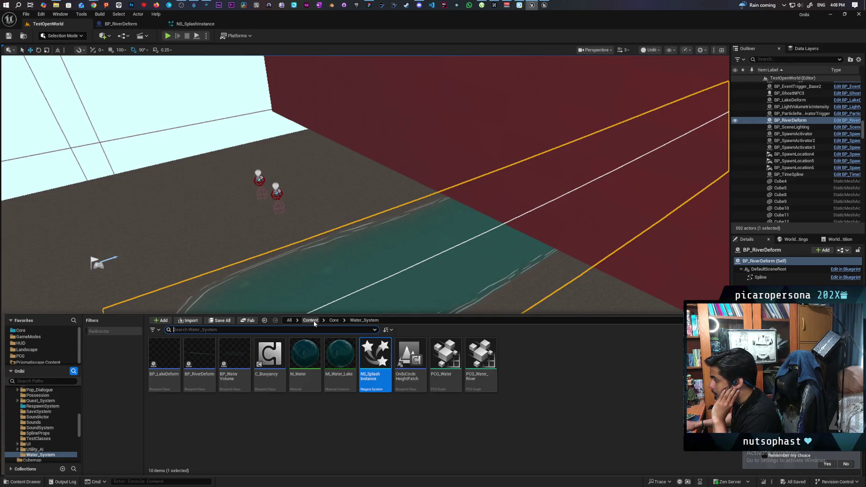
pyautogui.click(334, 321)
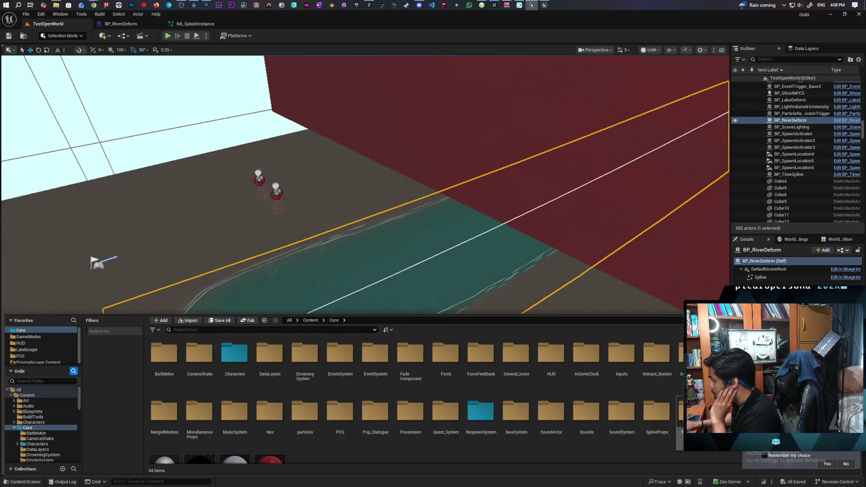
pyautogui.scroll(-1, 406, 383)
pyautogui.hotkey('alt', 'Left')
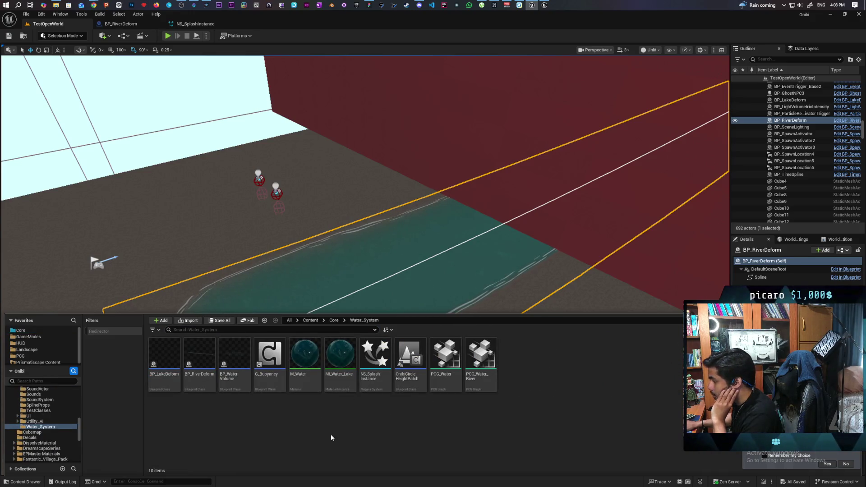
pyautogui.doubleClick(269, 356)
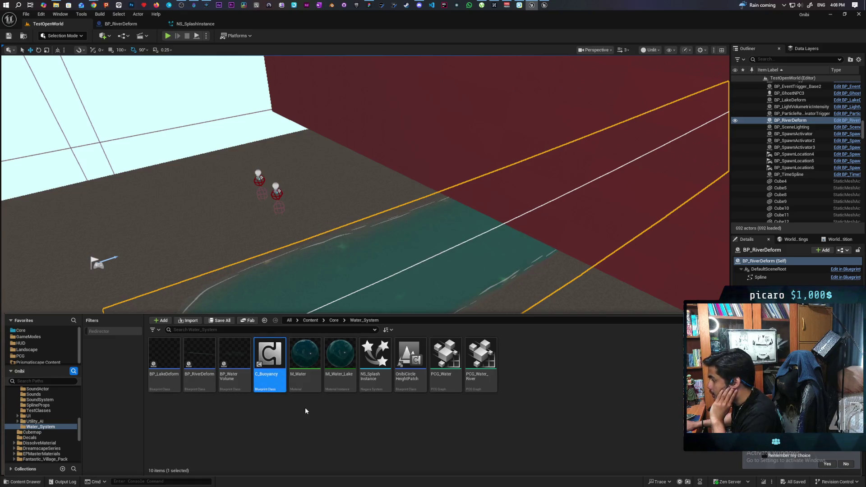
pyautogui.scroll(-6, 337, 232)
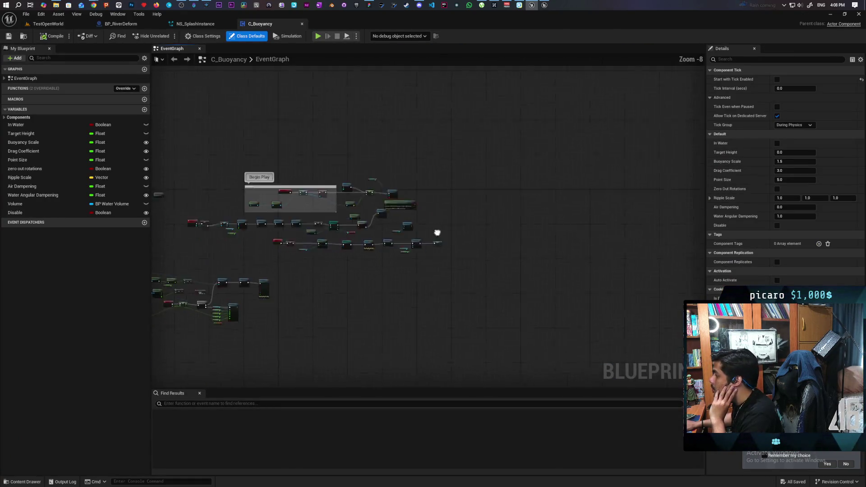
pyautogui.scroll(5, 449, 130)
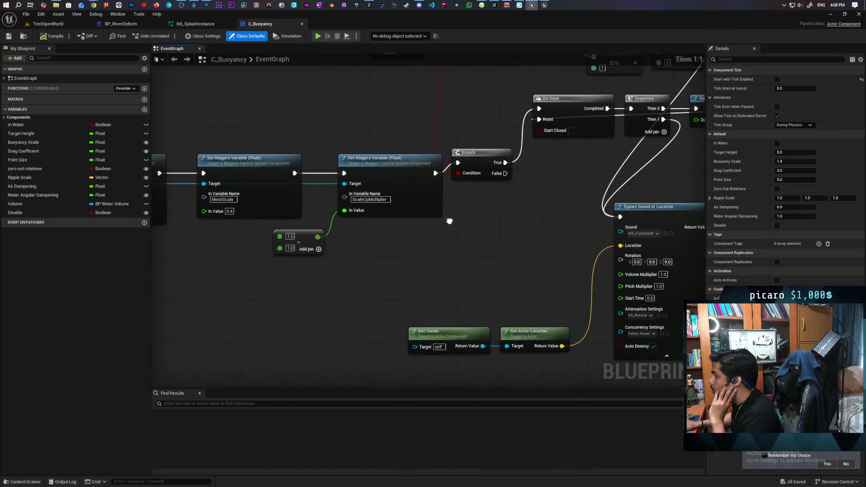
pyautogui.scroll(-4, 559, 228)
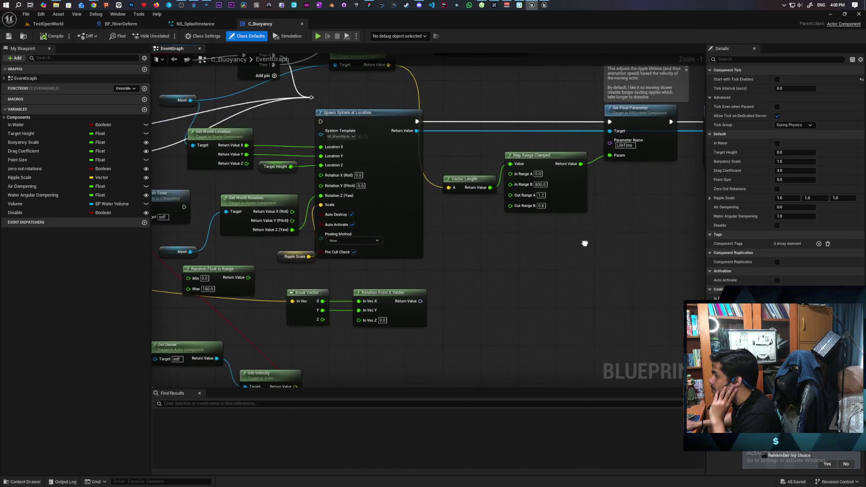
pyautogui.scroll(2, 514, 238)
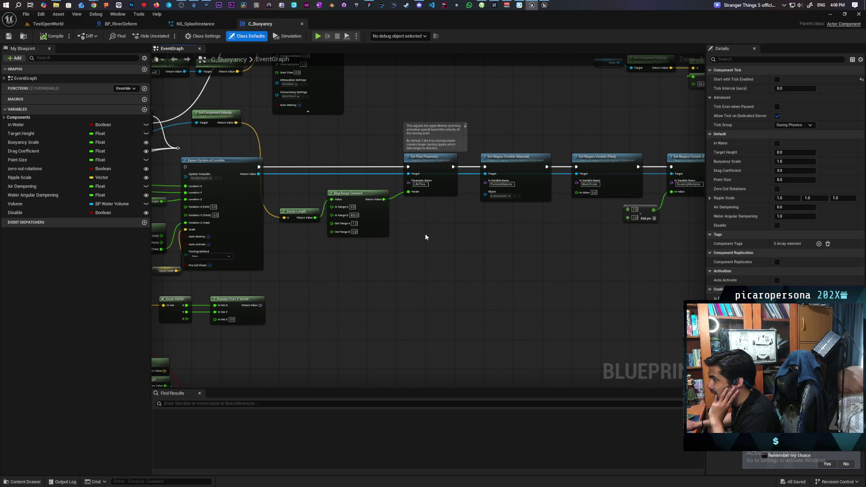
pyautogui.moveTo(360, 264)
pyautogui.mouseDown()
pyautogui.moveTo(493, 269)
pyautogui.moveTo(532, 249)
pyautogui.moveTo(487, 266)
pyautogui.moveTo(471, 158)
pyautogui.moveTo(494, 167)
pyautogui.moveTo(506, 225)
pyautogui.moveTo(543, 215)
pyautogui.moveTo(482, 230)
pyautogui.mouseUp()
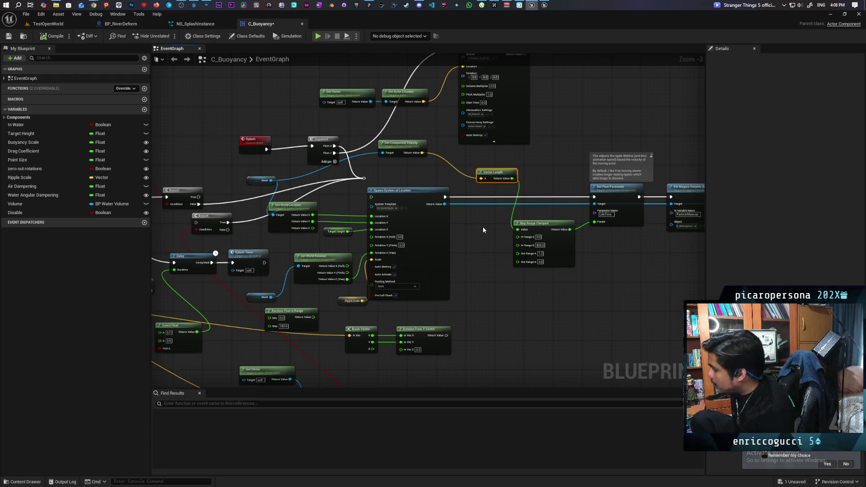
pyautogui.moveTo(457, 245)
pyautogui.mouseDown()
pyautogui.moveTo(415, 244)
pyautogui.moveTo(382, 265)
pyautogui.mouseUp()
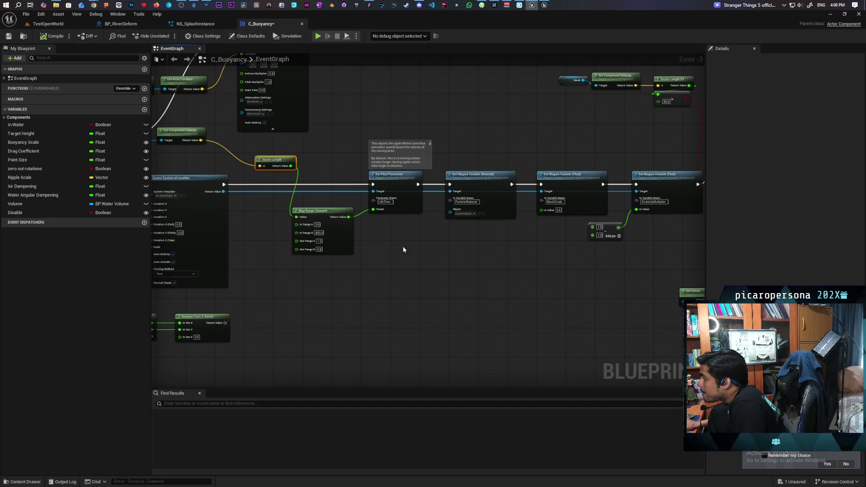
pyautogui.moveTo(389, 248); pyautogui.dragTo(258, 227)
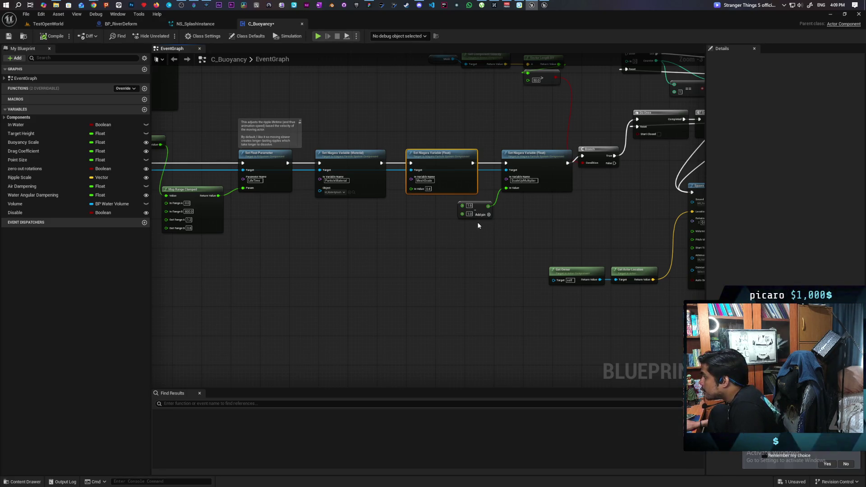
pyautogui.scroll(-5, 400, 226)
pyautogui.scroll(5, 466, 226)
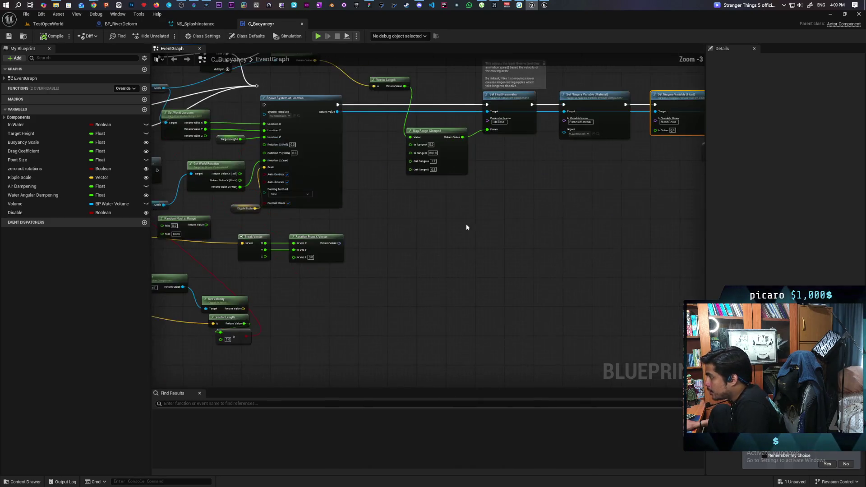
pyautogui.scroll(-1, 477, 224)
pyautogui.moveTo(477, 224); pyautogui.dragTo(420, 247)
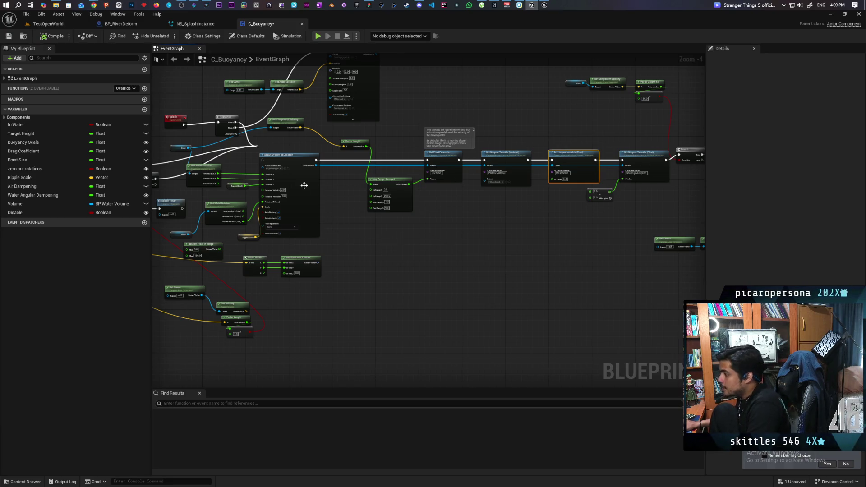
# Step: Open NS_WaterRipple_v2 from the stylized effects and view its ripple mesh renderer settings
pyautogui.click(286, 169)
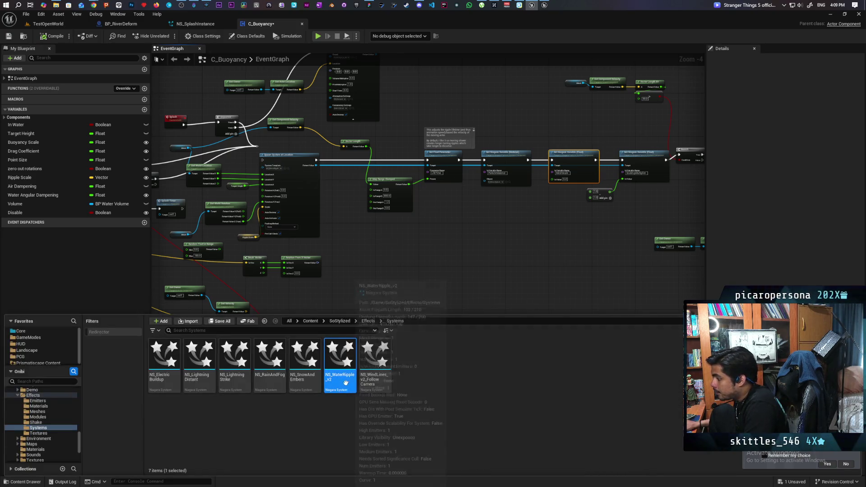
pyautogui.doubleClick(341, 358)
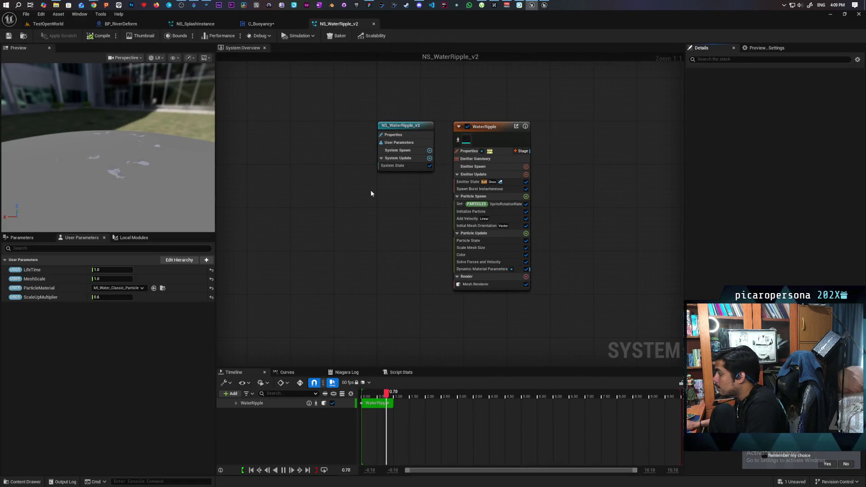
pyautogui.click(212, 24)
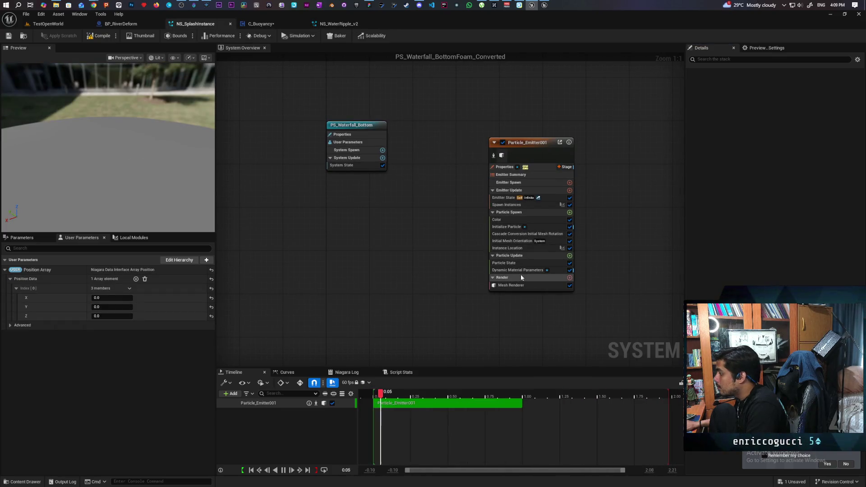
pyautogui.click(336, 24)
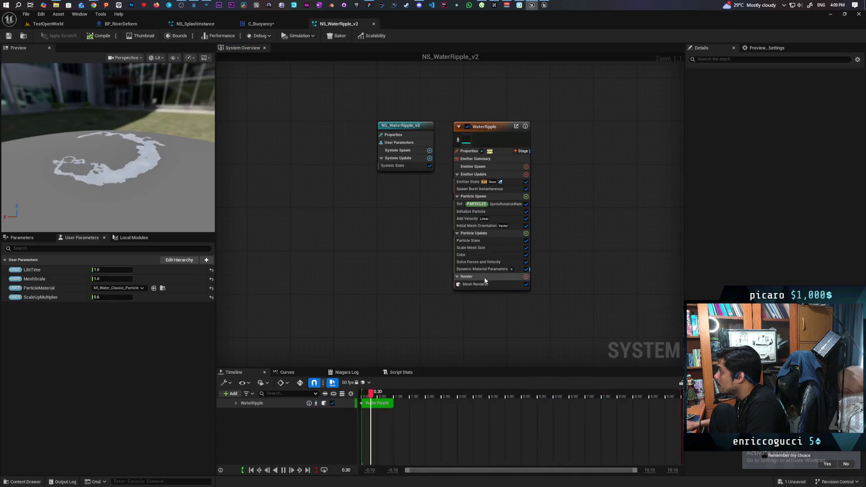
# Step: Assign SM_WaterPlane_04 as the mesh of NS_SplashInstance's mesh renderer
pyautogui.click(770, 122)
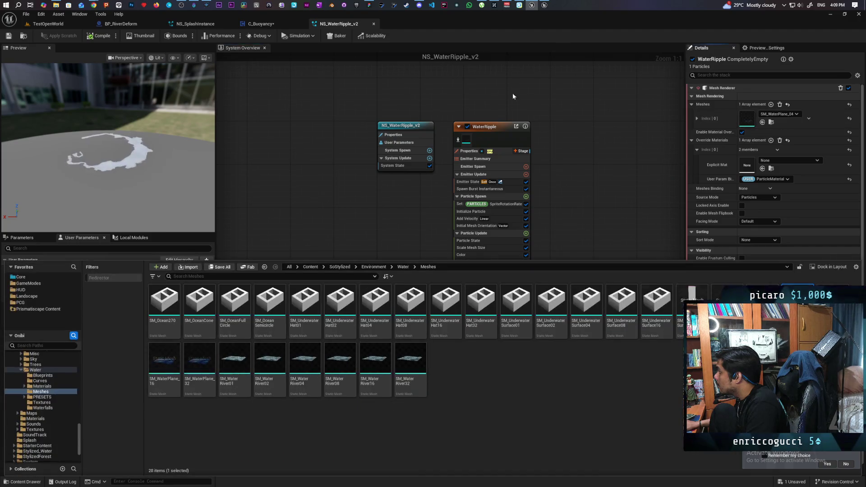
pyautogui.click(196, 23)
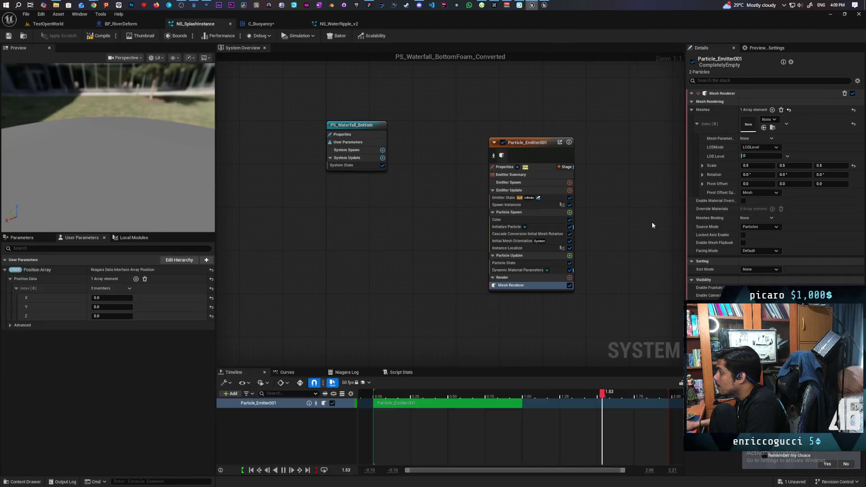
pyautogui.click(763, 128)
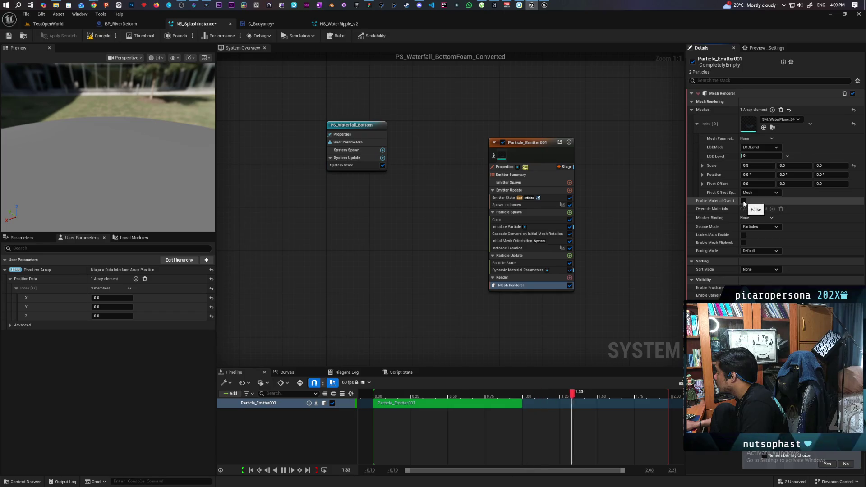
pyautogui.click(339, 24)
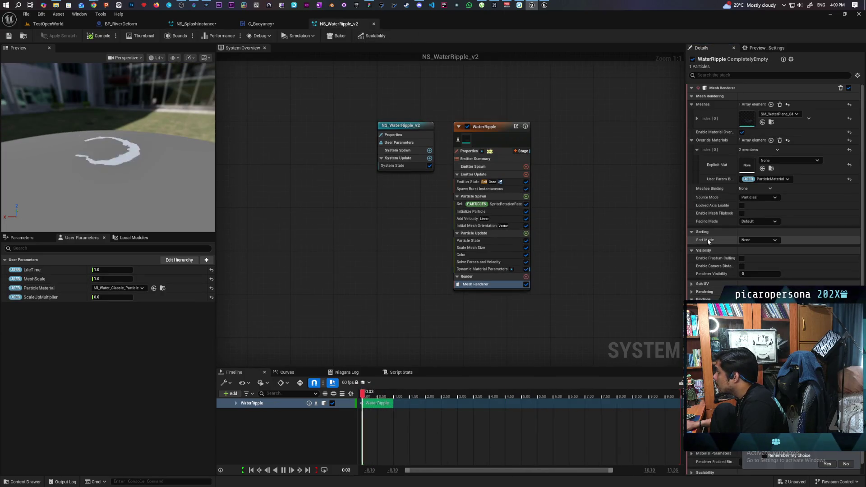
# Step: Copy the Override Materials setting from NS_WaterRipple_v2's mesh renderer
pyautogui.rightClick(744, 152)
pyautogui.click(739, 141)
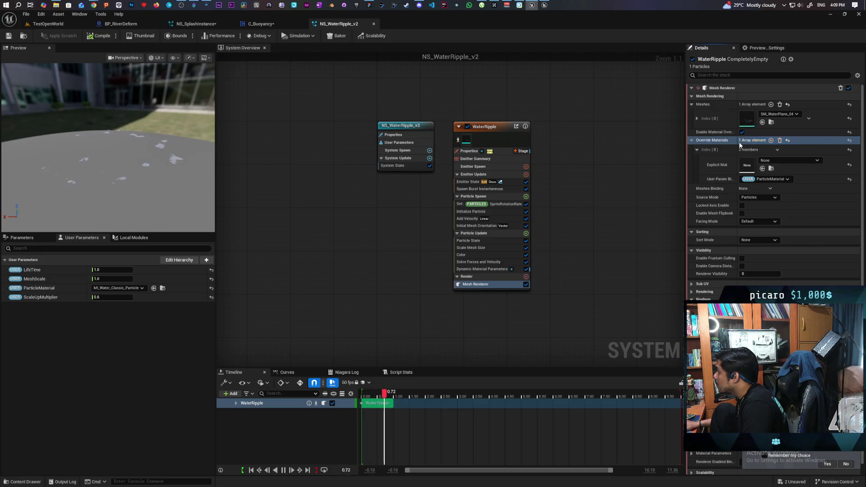
pyautogui.rightClick(747, 143)
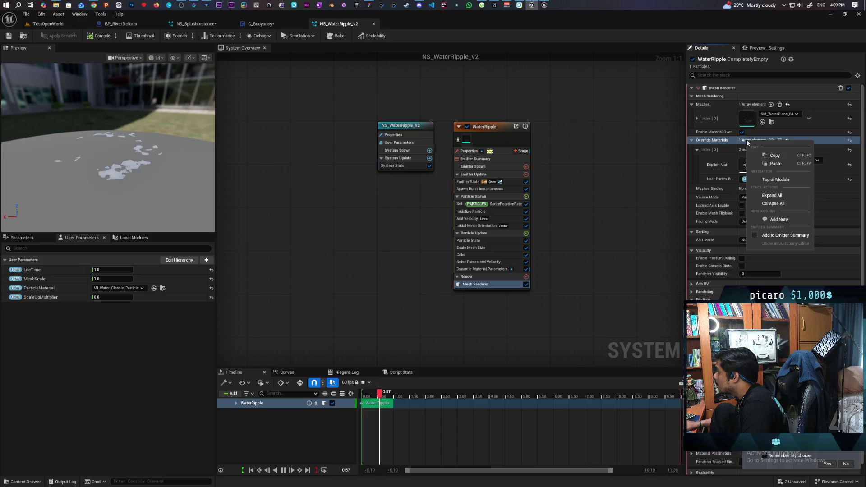
pyautogui.click(773, 155)
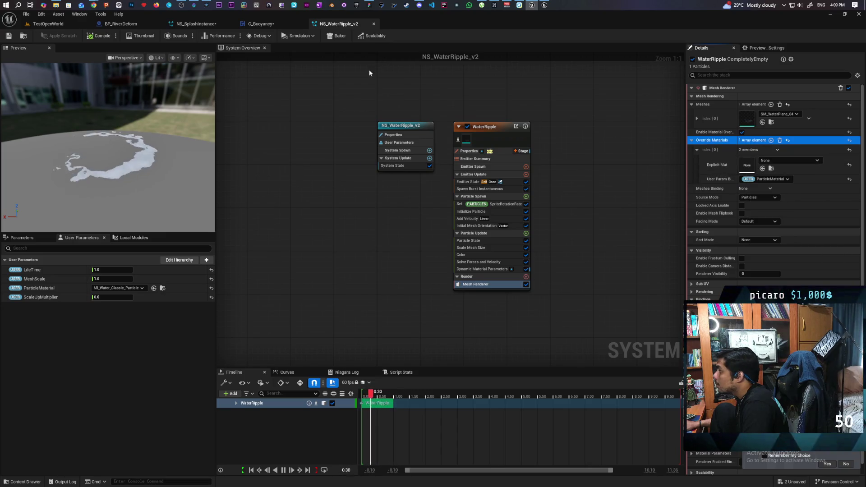
# Step: Enable material override on Particle_Emitter001 and add one expanded override entry
pyautogui.click(207, 25)
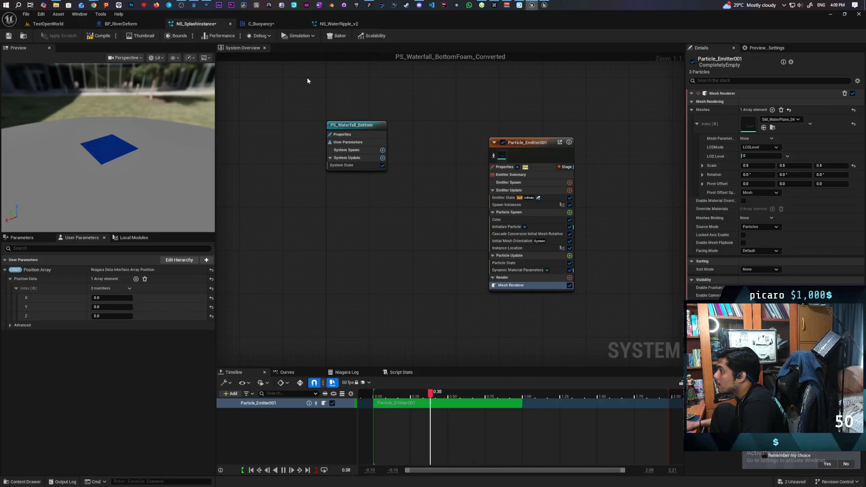
pyautogui.click(713, 212)
pyautogui.hotkey('ctrl', 'v')
pyautogui.click(754, 210)
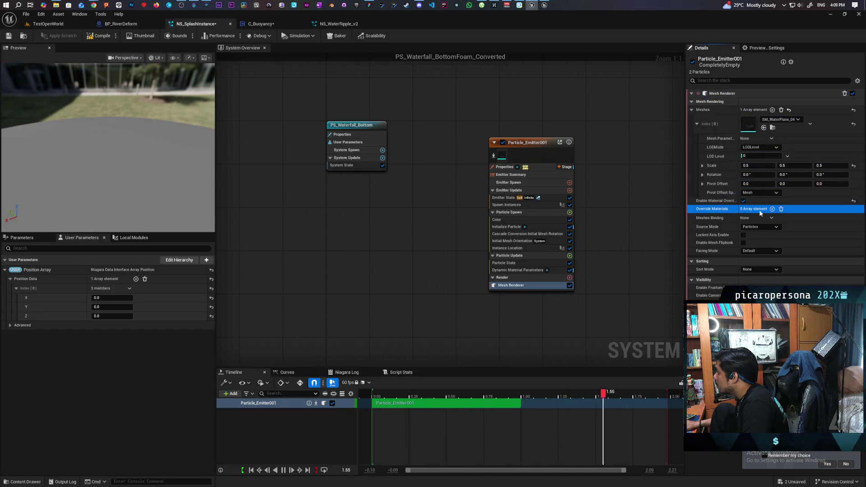
pyautogui.click(771, 209)
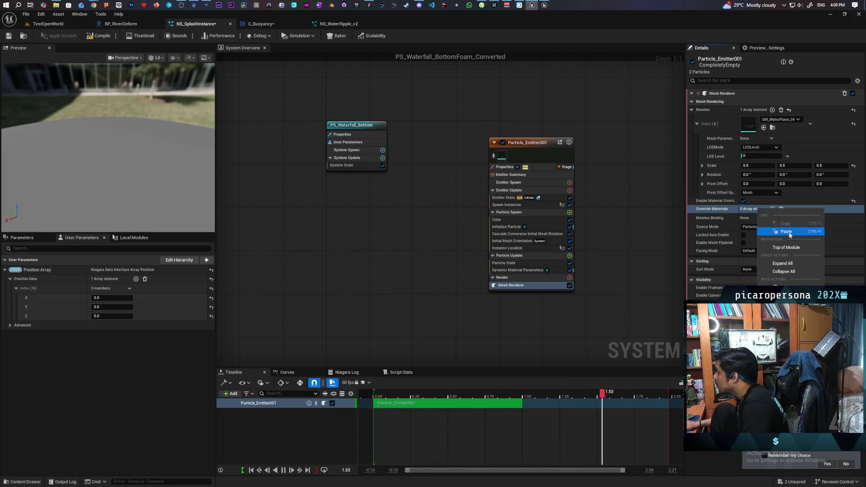
pyautogui.click(691, 208)
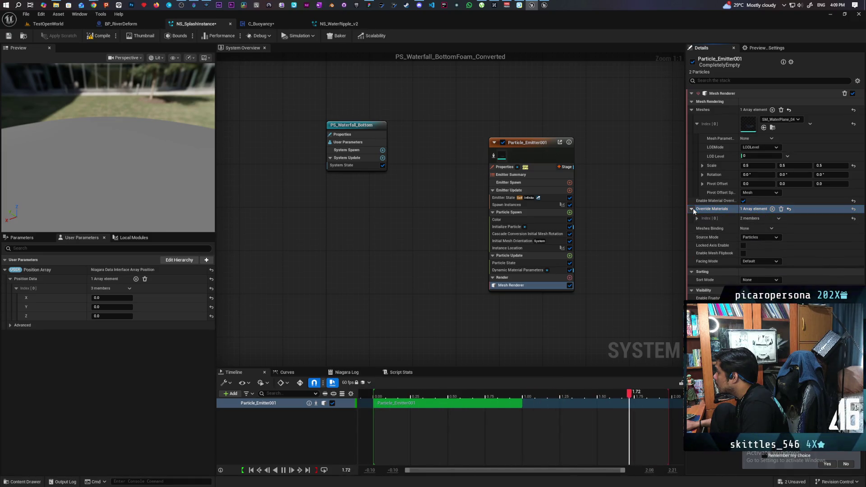
pyautogui.click(696, 219)
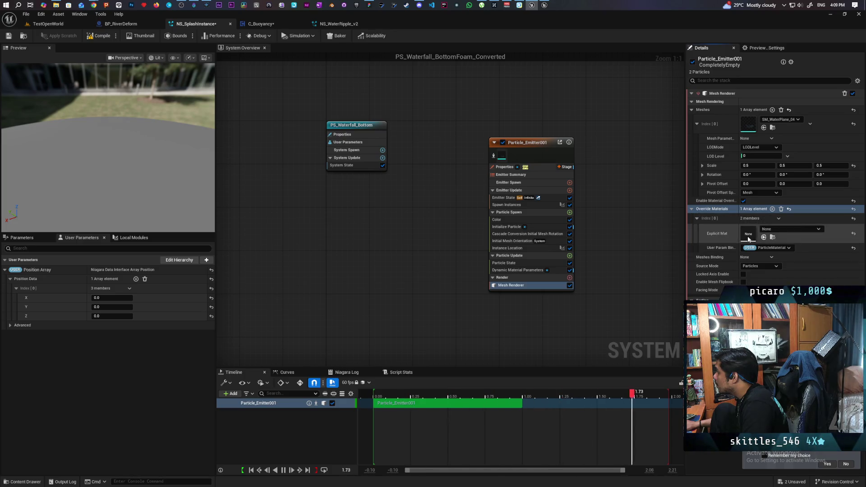
# Step: Compare against NS_WaterRipple_v2, then return to the C_Buoyancy event graph
pyautogui.click(338, 23)
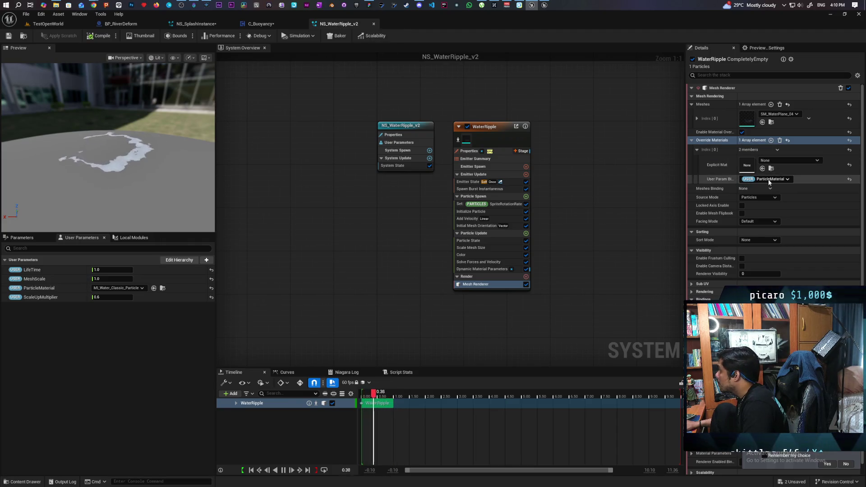
pyautogui.scroll(-1, 758, 178)
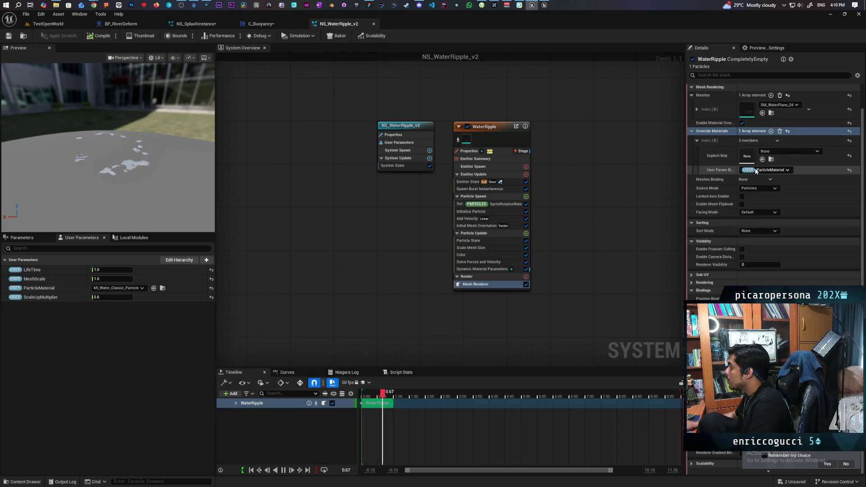
pyautogui.click(264, 24)
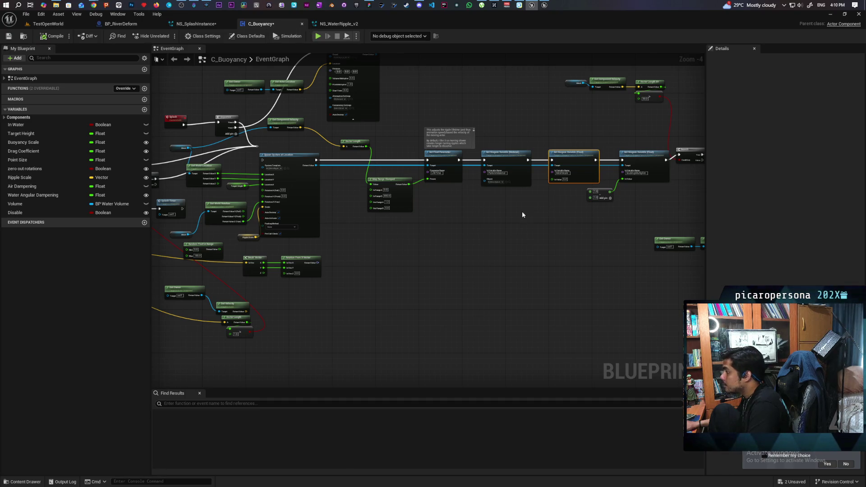
# Step: Set M_WaterSplash as Particle_Emitter001's explicit override material, then select WaterRipple in NS_WaterRipple_v2
pyautogui.scroll(4, 496, 209)
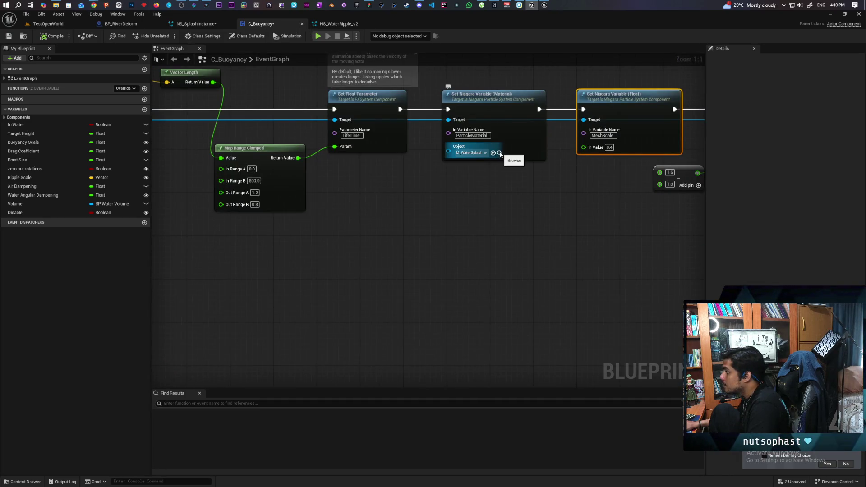
pyautogui.click(499, 153)
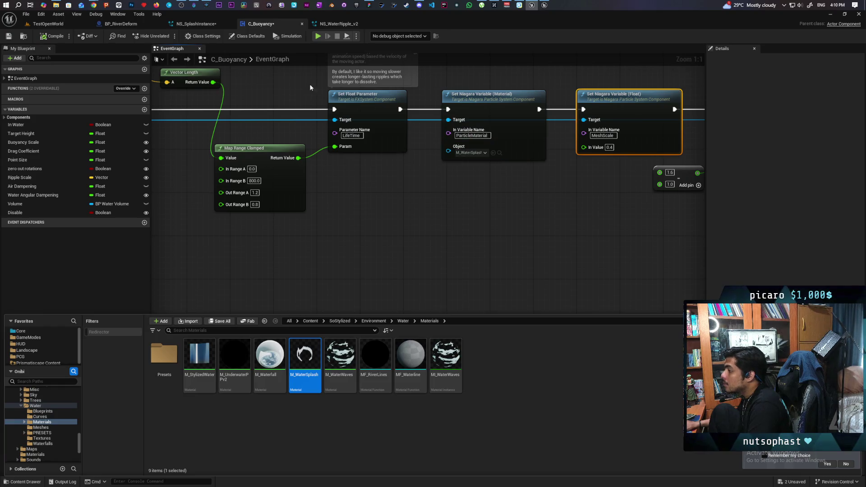
pyautogui.click(193, 24)
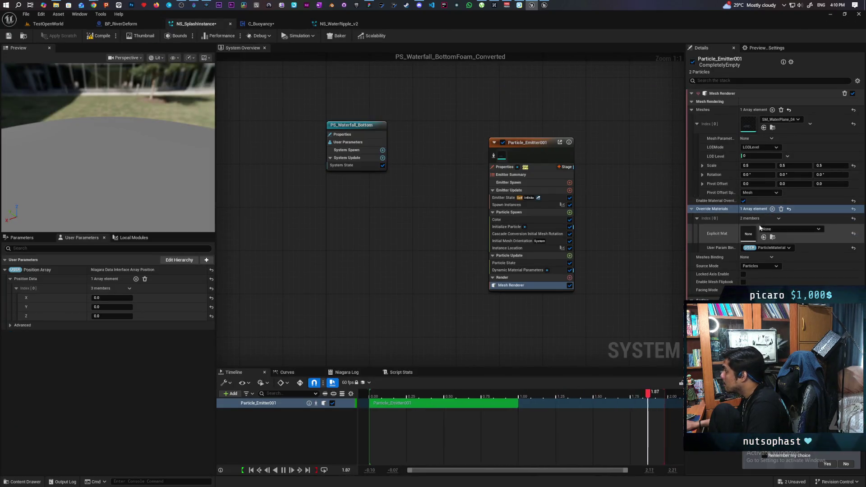
pyautogui.click(763, 238)
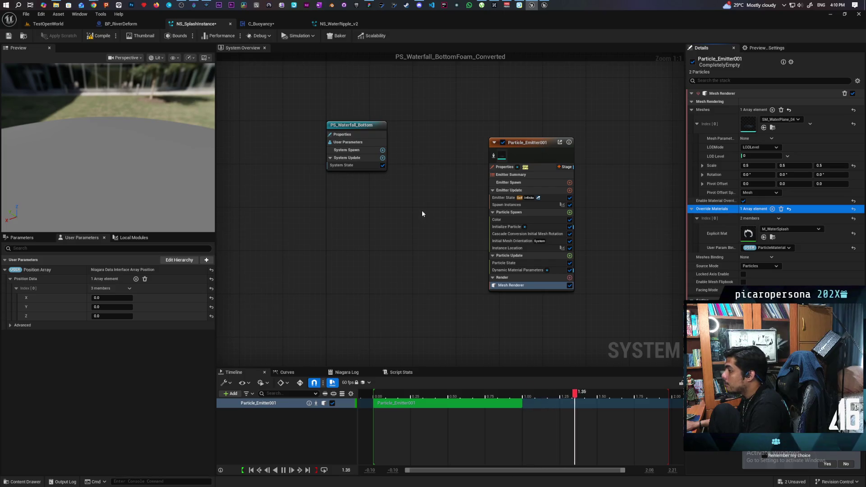
pyautogui.click(340, 24)
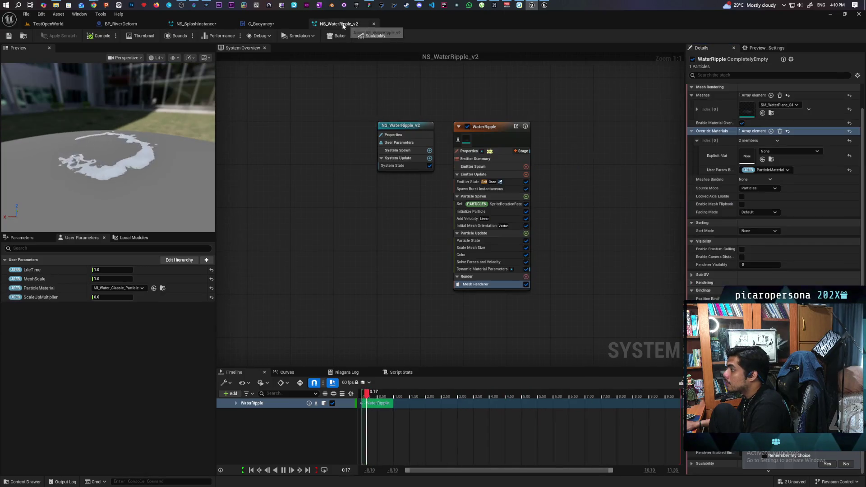
pyautogui.click(504, 140)
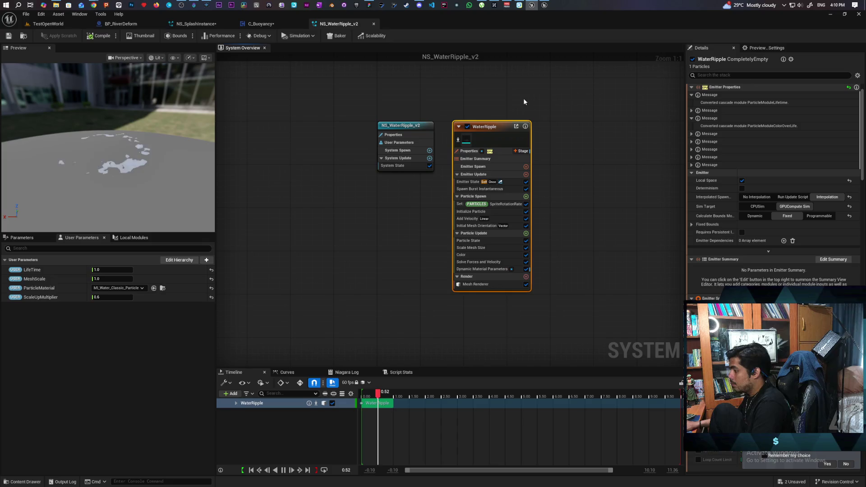
# Step: Paste the WaterRipple emitter into NS_SplashInstance and place it beside Particle_Emitter001
pyautogui.click(196, 24)
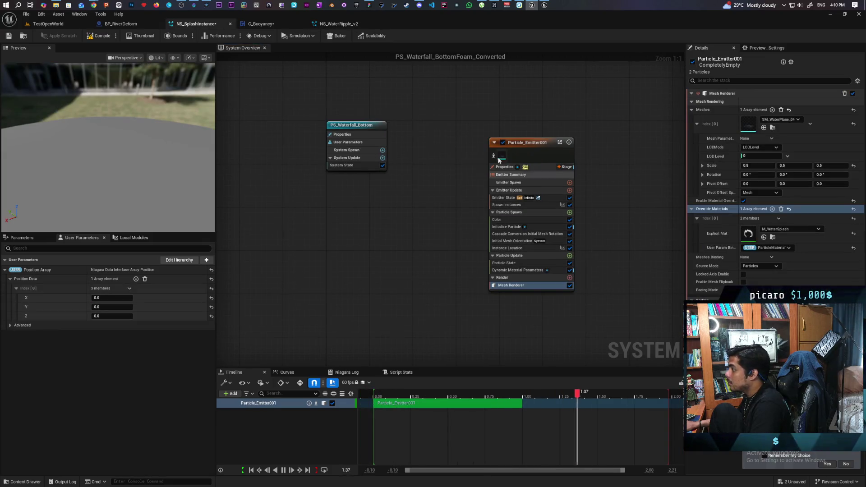
pyautogui.click(527, 169)
pyautogui.hotkey('ctrl', 'v')
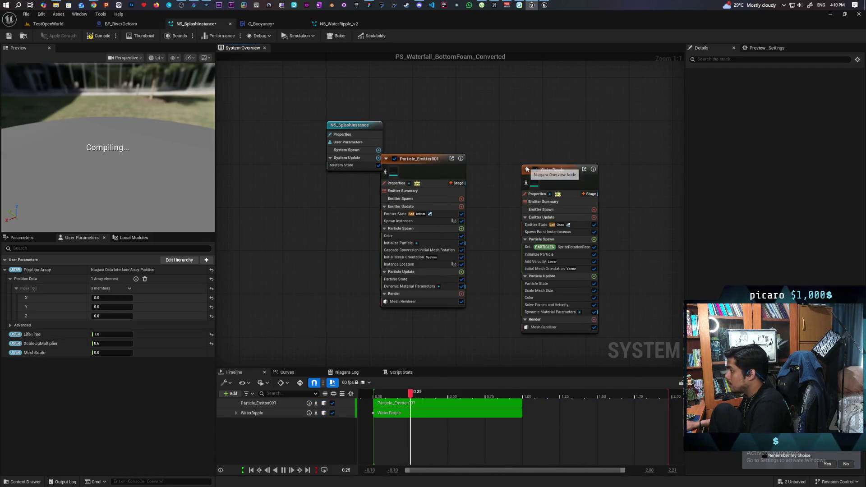
pyautogui.moveTo(429, 167); pyautogui.dragTo(450, 145)
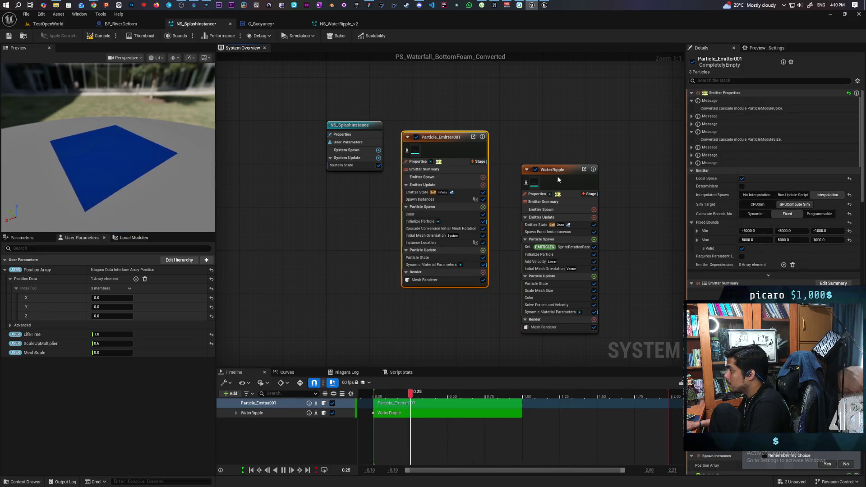
pyautogui.moveTo(552, 174); pyautogui.dragTo(541, 141)
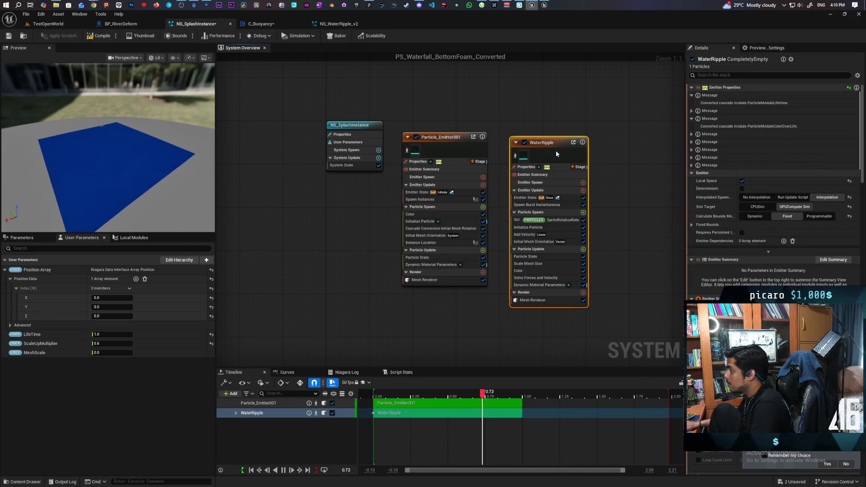
# Step: Disable Particle_Emitter001 while keeping the WaterRipple emitter enabled
pyautogui.click(416, 137)
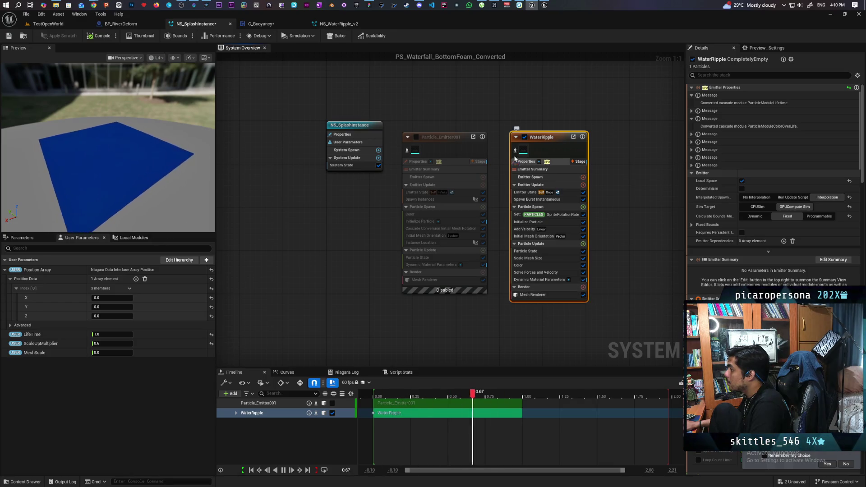
pyautogui.click(524, 137)
pyautogui.click(524, 137)
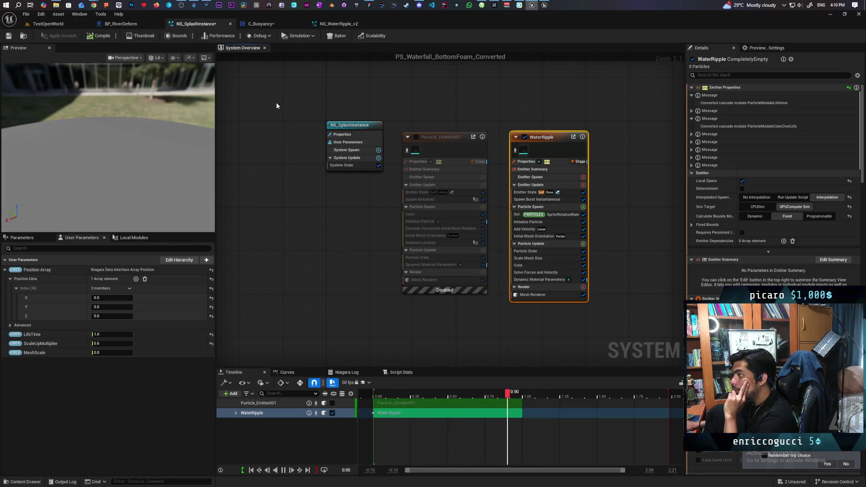
pyautogui.click(327, 23)
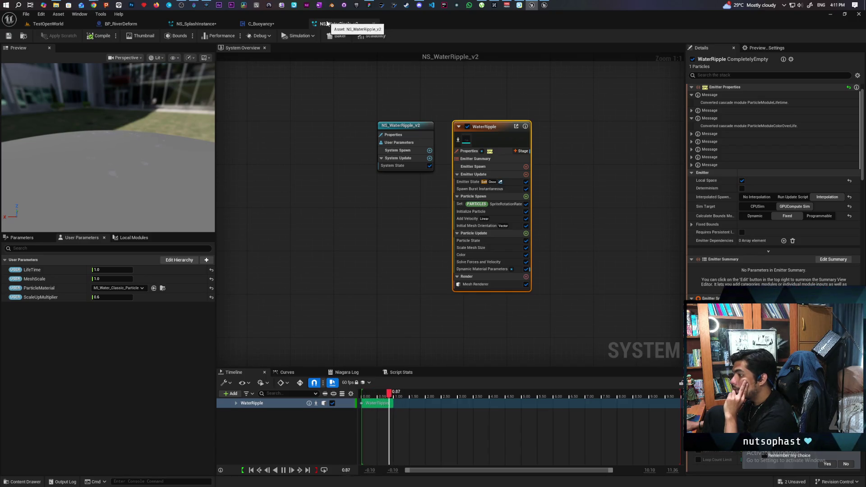
# Step: Move the NS_SplashInstance tab after C_Buoyancy and set its MeshScale user parameter to 1.0
pyautogui.click(207, 25)
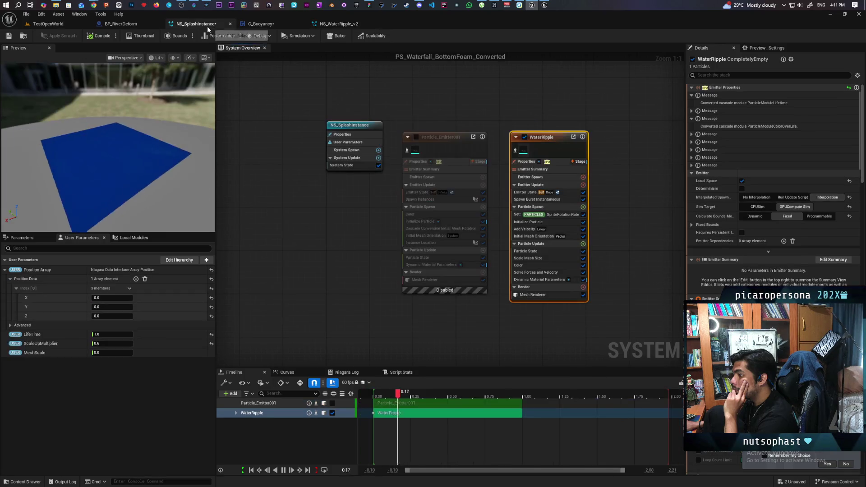
pyautogui.click(338, 24)
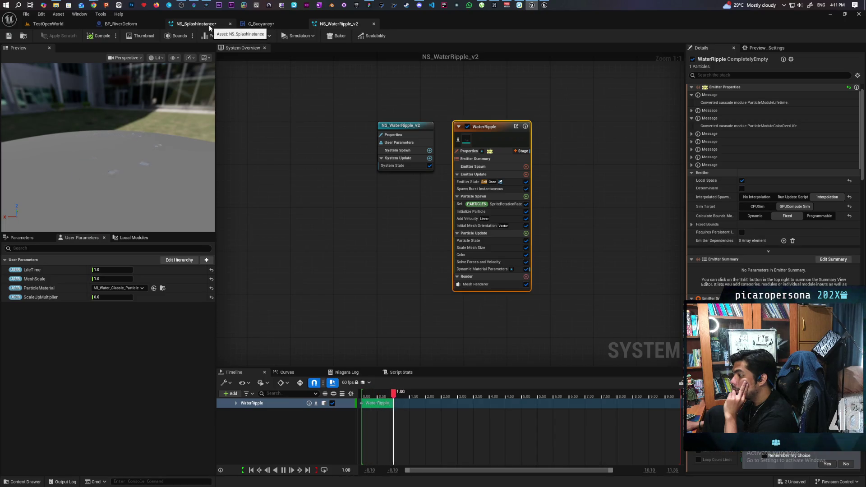
pyautogui.click(209, 27)
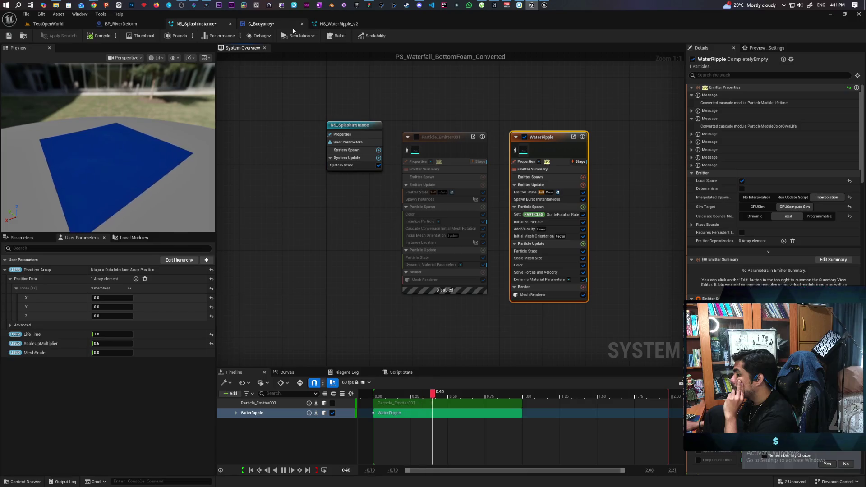
pyautogui.click(338, 25)
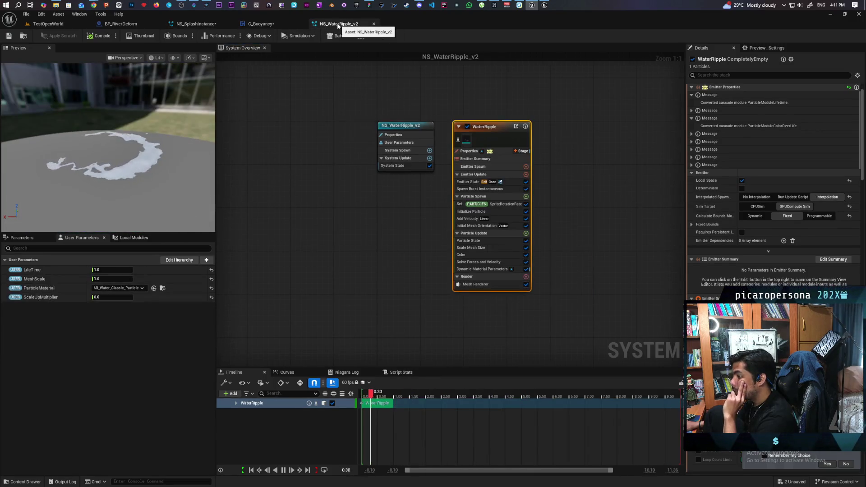
pyautogui.click(258, 26)
pyautogui.click(337, 26)
pyautogui.moveTo(219, 23); pyautogui.dragTo(274, 25)
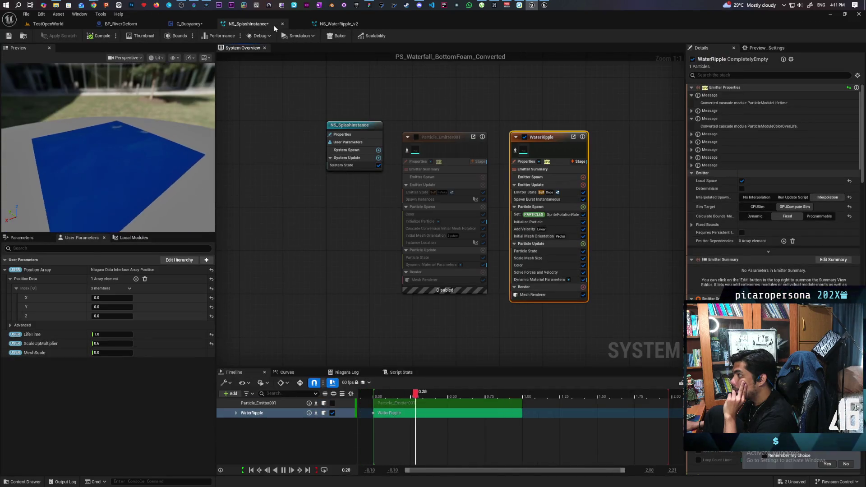
pyautogui.click(336, 25)
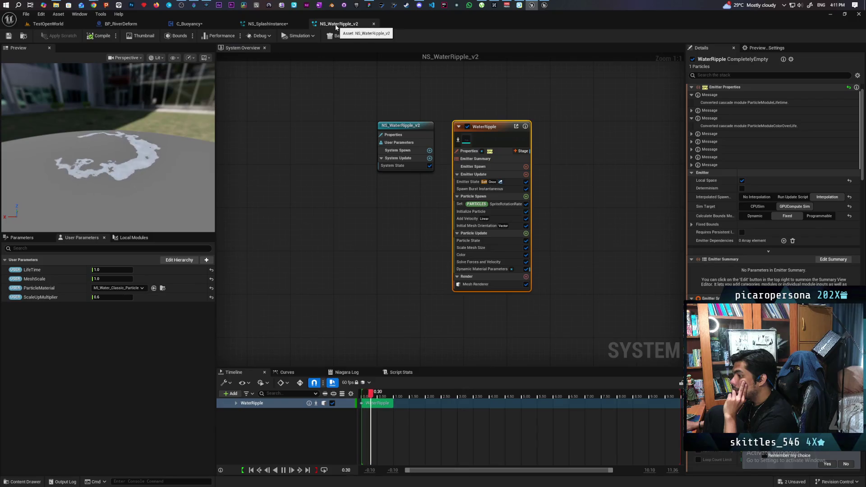
pyautogui.click(270, 26)
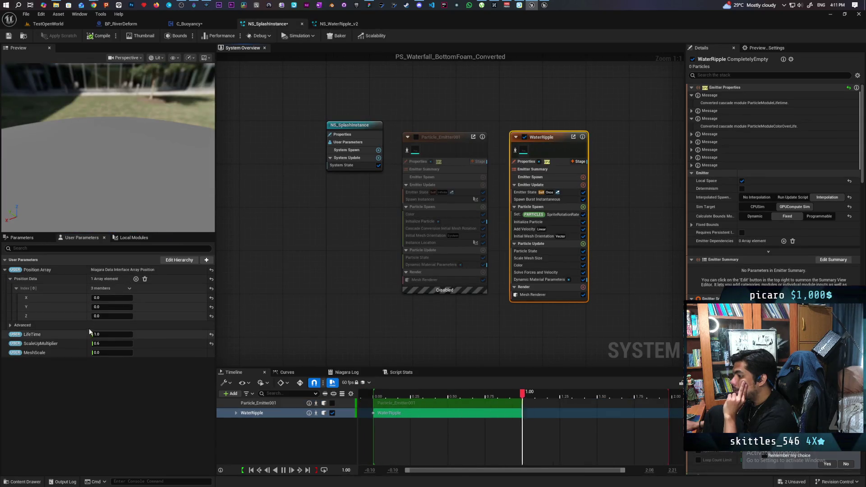
pyautogui.click(108, 354)
pyautogui.write('1')
pyautogui.press('Return')
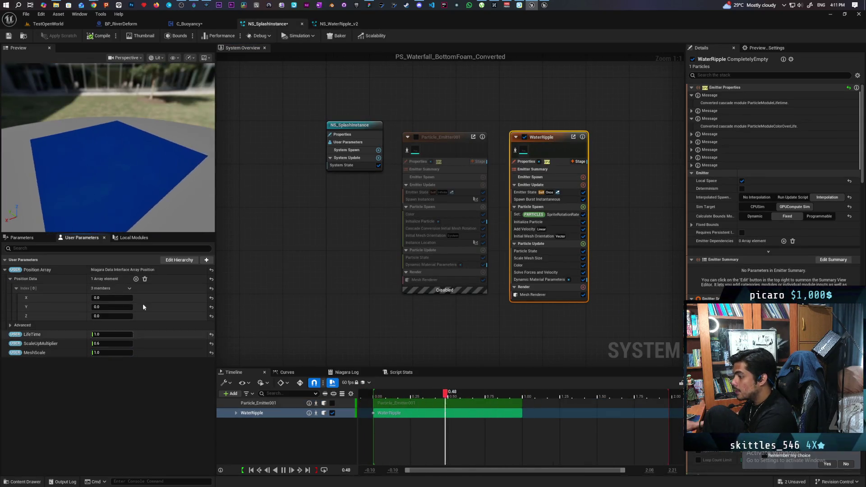
# Step: Copy NS_WaterRipple_v2's ParticleMaterial user parameter and check NS_SplashInstance's User Parameters options
pyautogui.click(330, 24)
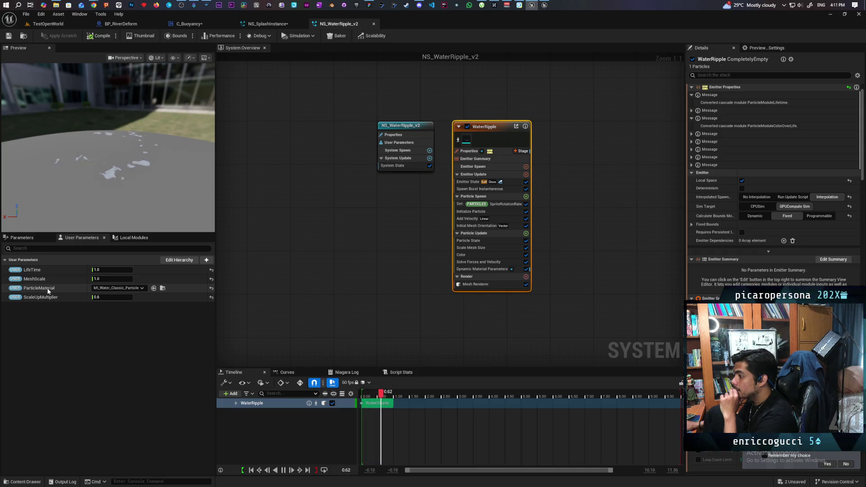
pyautogui.rightClick(48, 291)
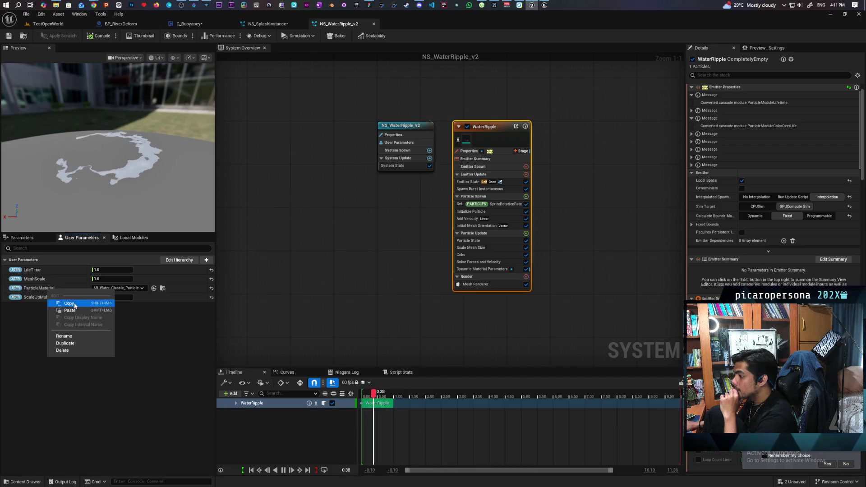
pyautogui.click(67, 302)
pyautogui.click(267, 24)
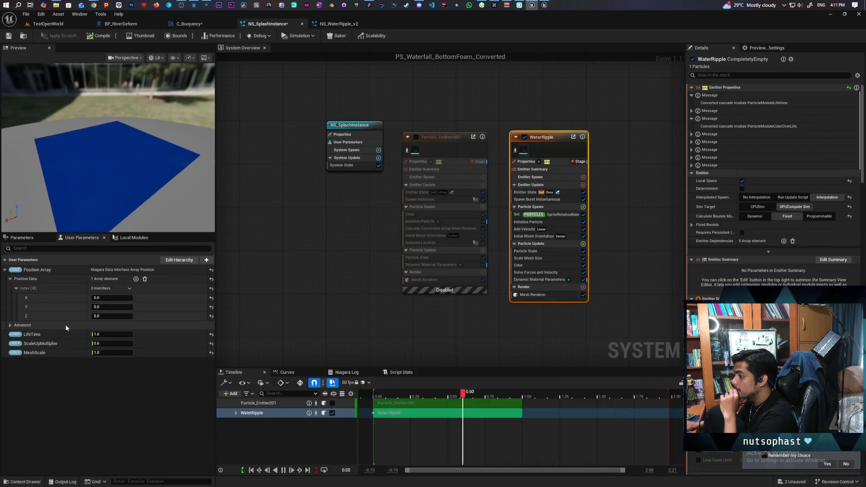
pyautogui.rightClick(45, 261)
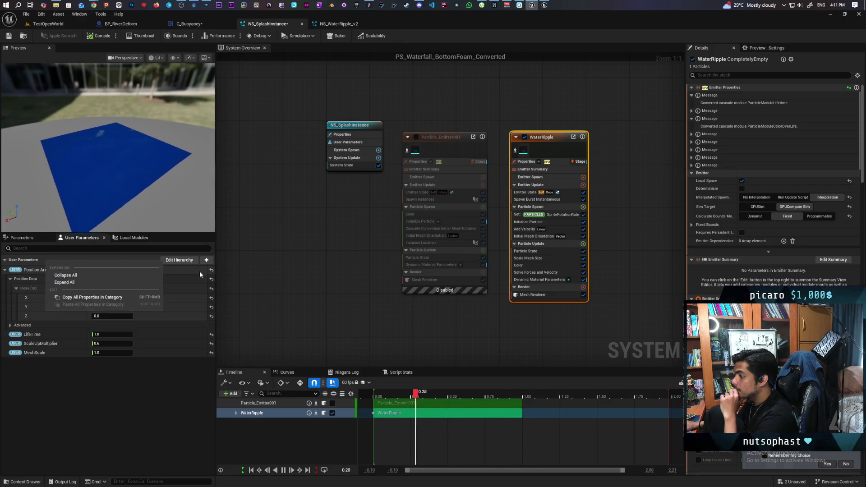
pyautogui.click(72, 374)
pyautogui.click(336, 23)
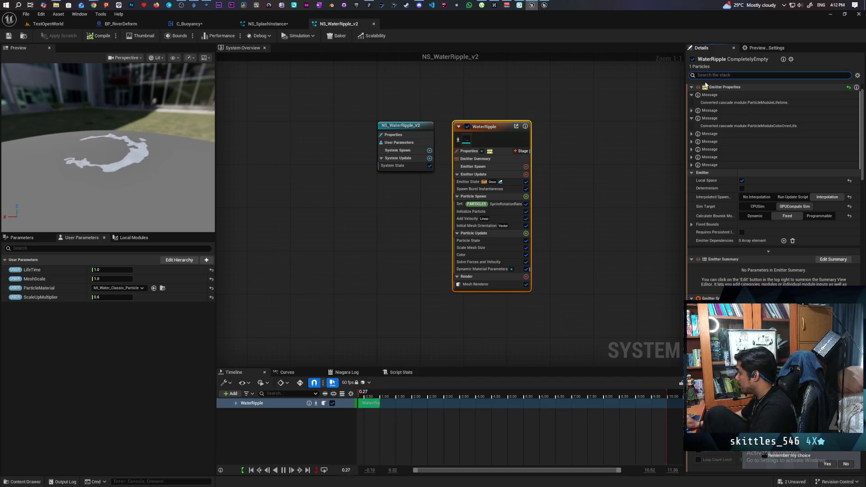
# Step: Reset the WaterRipple Mesh Renderer's User Param Binding in NS_SplashInstance to None
pyautogui.scroll(-3, 716, 167)
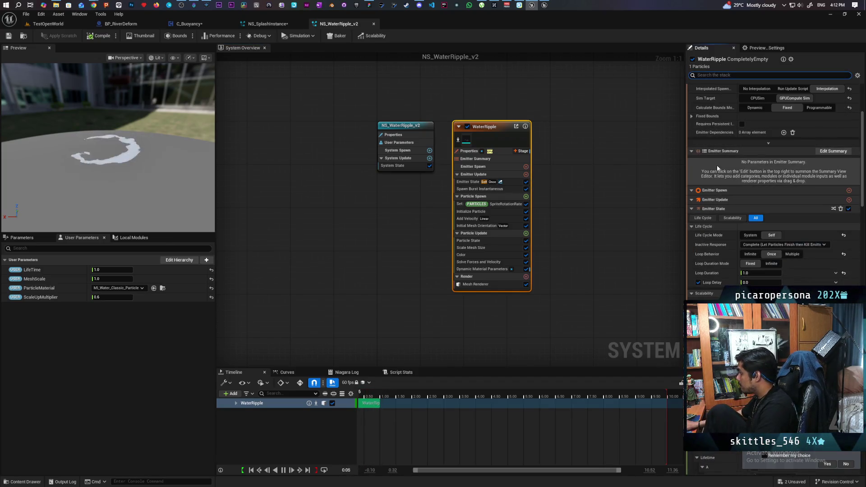
pyautogui.click(469, 285)
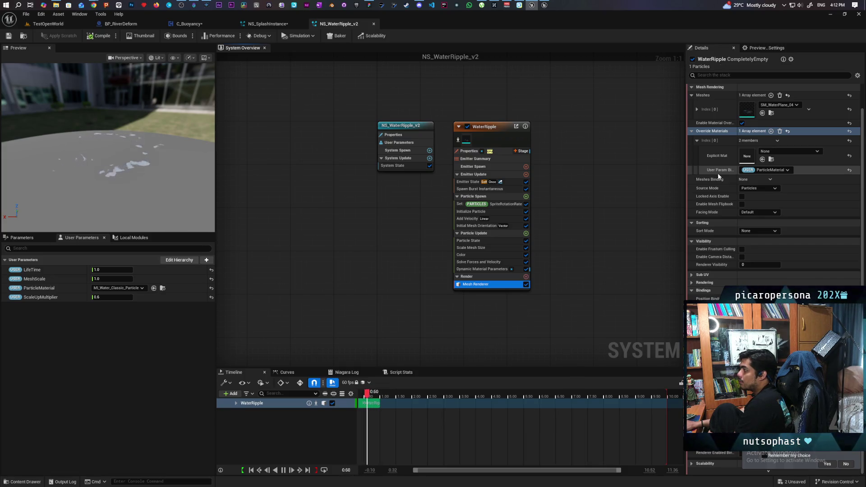
pyautogui.click(197, 25)
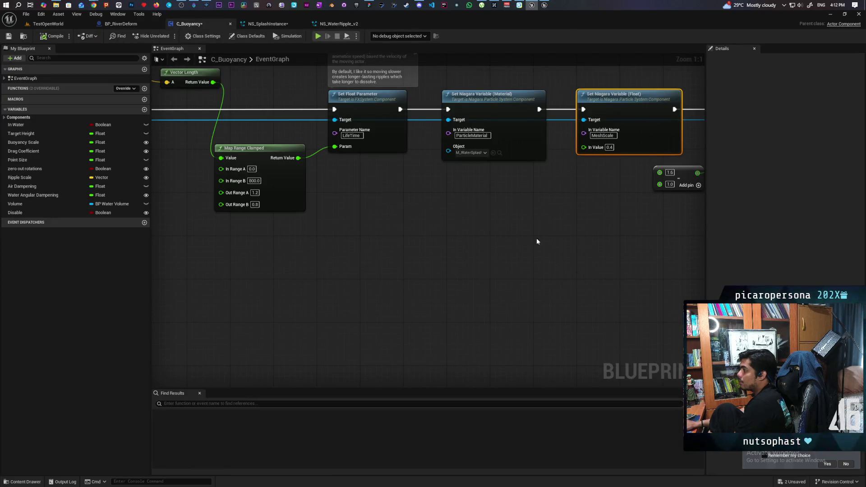
pyautogui.click(294, 23)
pyautogui.click(537, 294)
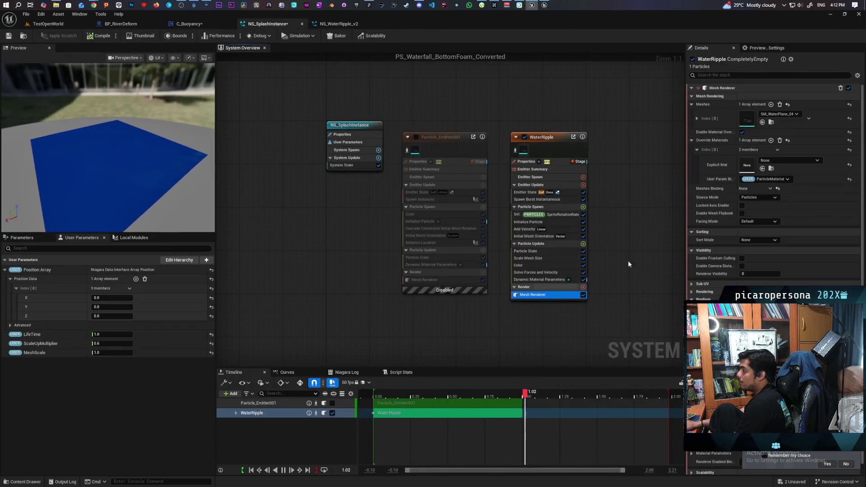
pyautogui.click(767, 179)
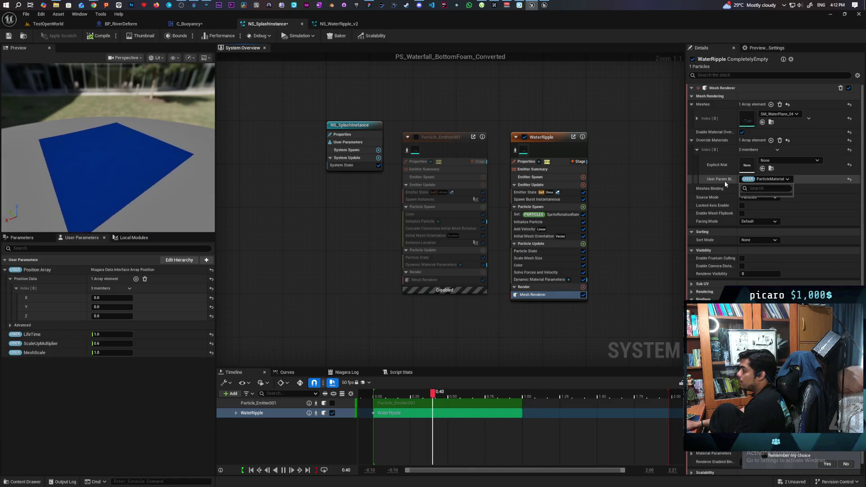
pyautogui.click(787, 180)
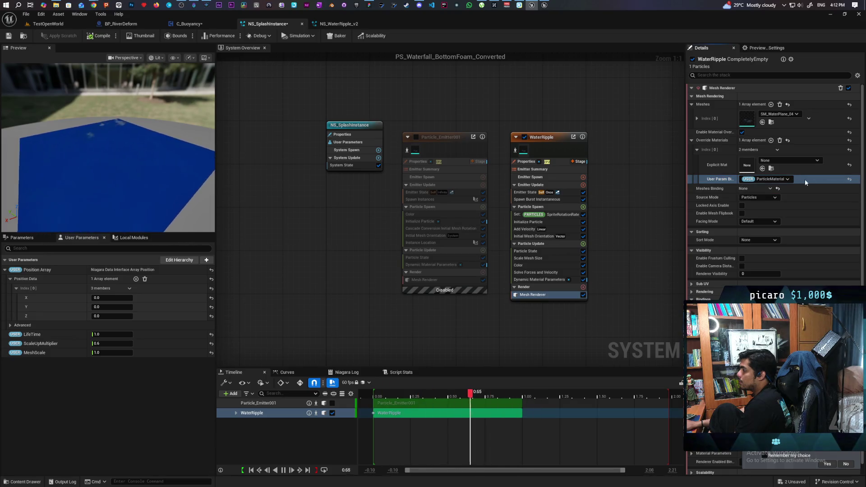
pyautogui.click(850, 180)
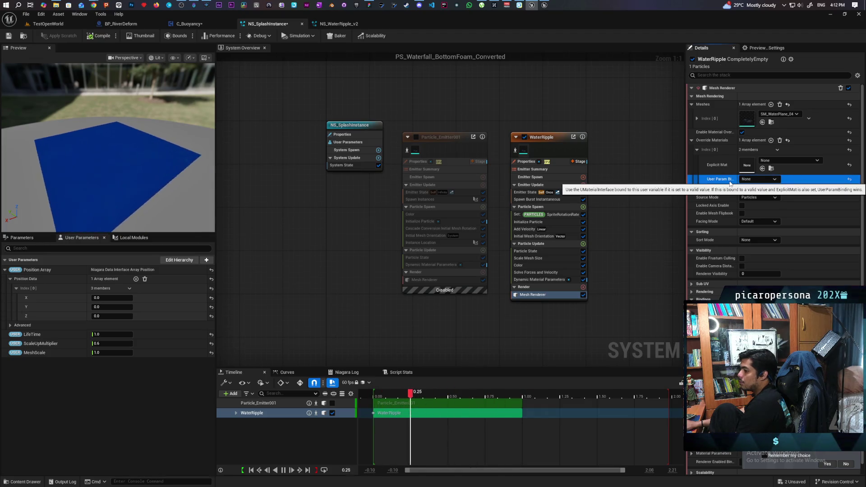
pyautogui.click(334, 24)
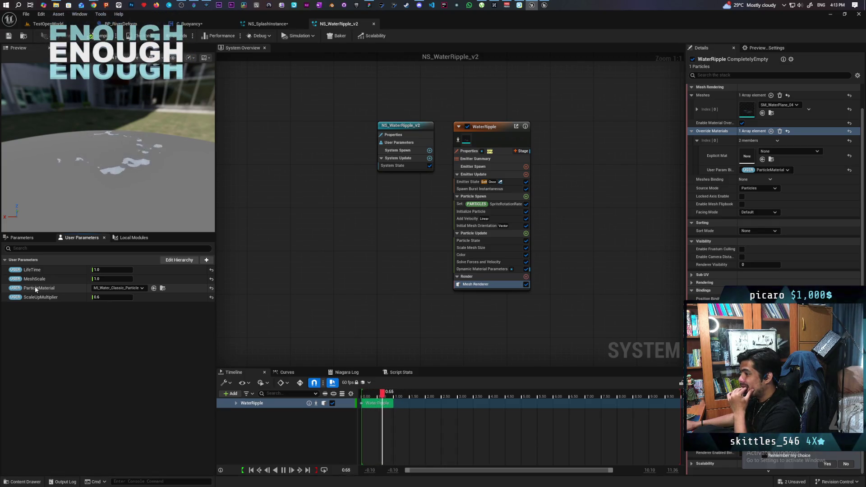
# Step: Copy All Properties in the User Parameters category of NS_WaterRipple_v2, then NS_SplashInstance
pyautogui.rightClick(25, 261)
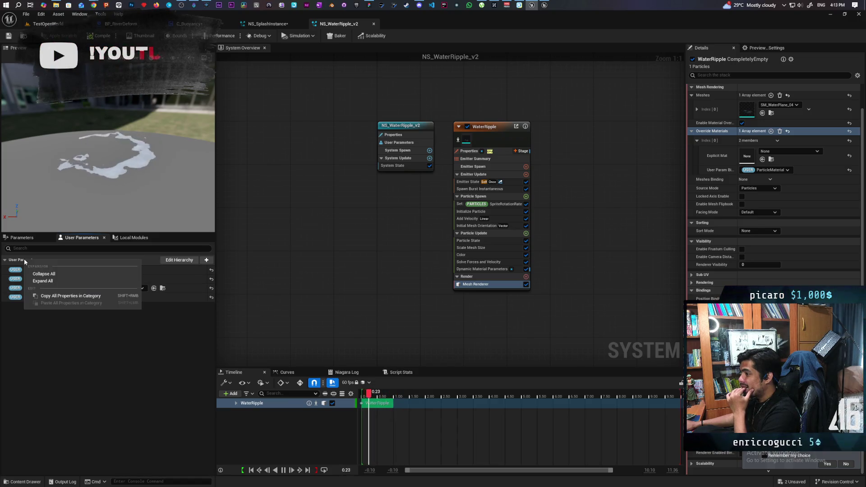
pyautogui.click(58, 296)
pyautogui.click(268, 23)
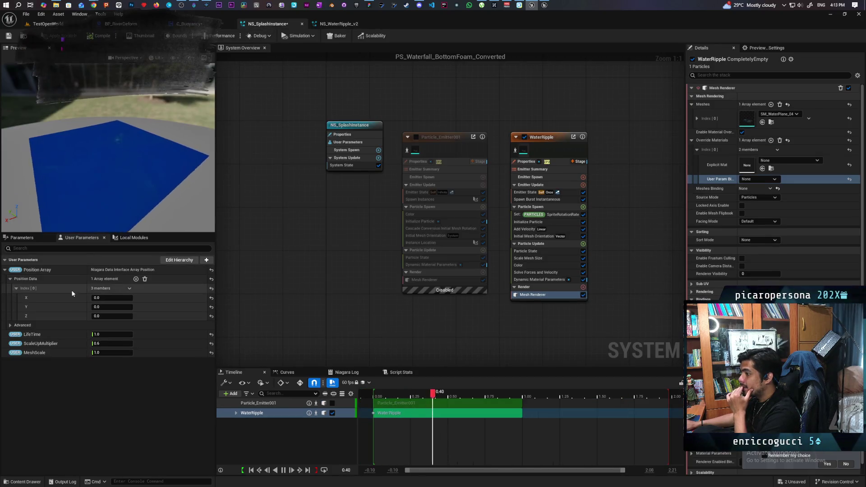
pyautogui.rightClick(27, 260)
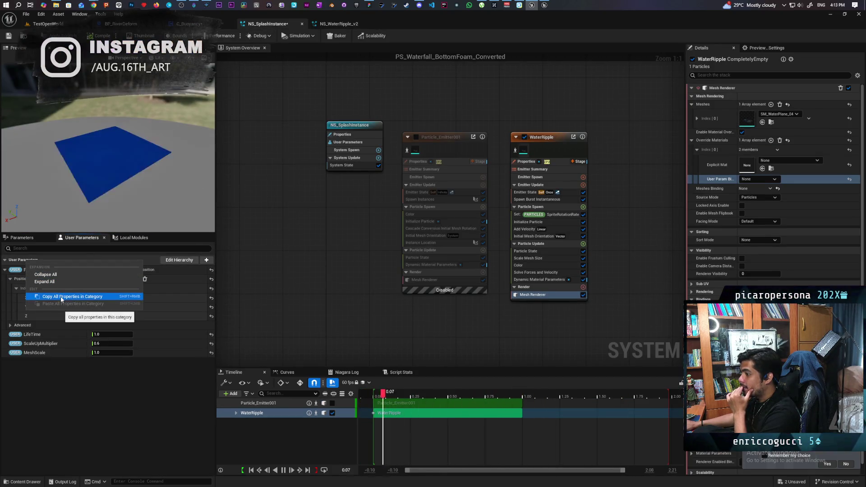
pyautogui.click(142, 259)
pyautogui.rightClick(142, 259)
pyautogui.click(101, 260)
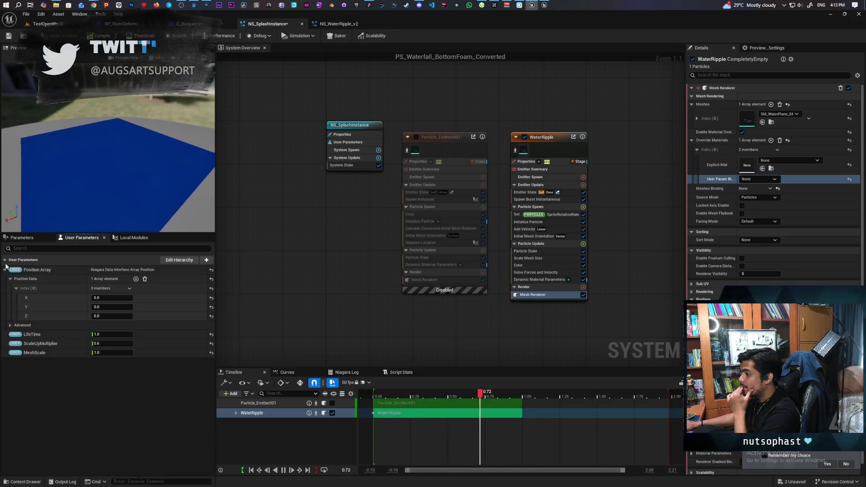
pyautogui.rightClick(64, 260)
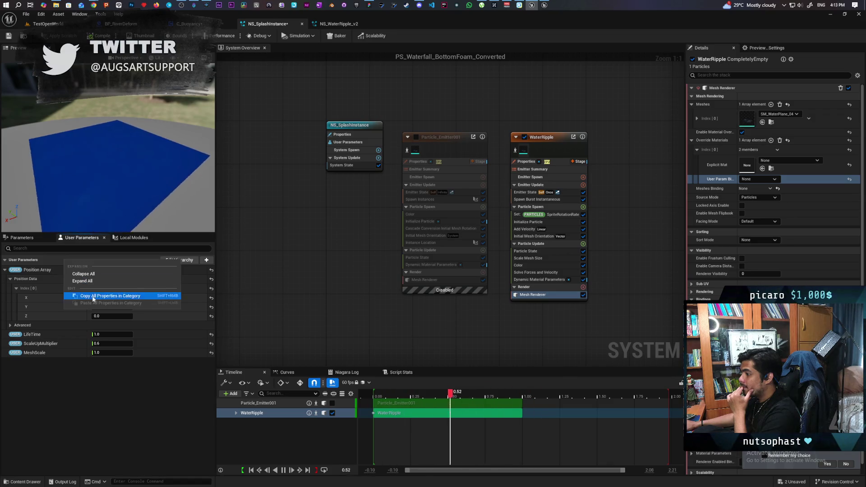
pyautogui.click(80, 396)
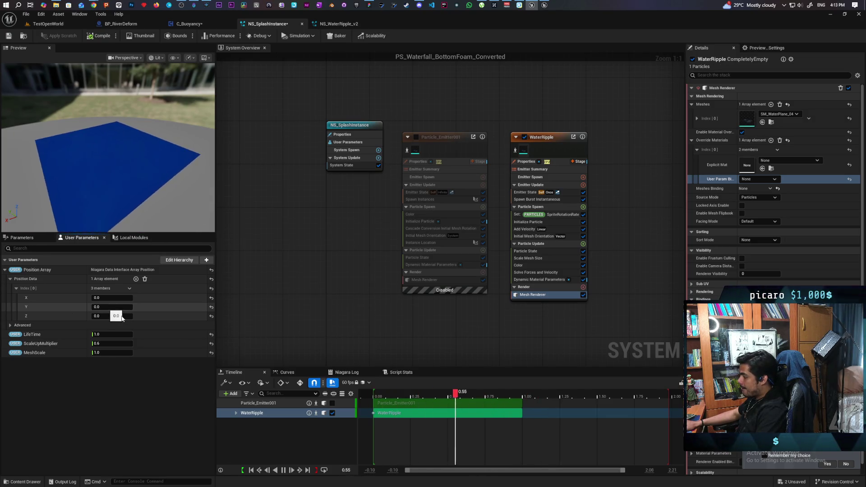
# Step: Compare NS_SplashInstance's material binding, still None, against NS_WaterRipple_v2's
pyautogui.scroll(-1, 704, 378)
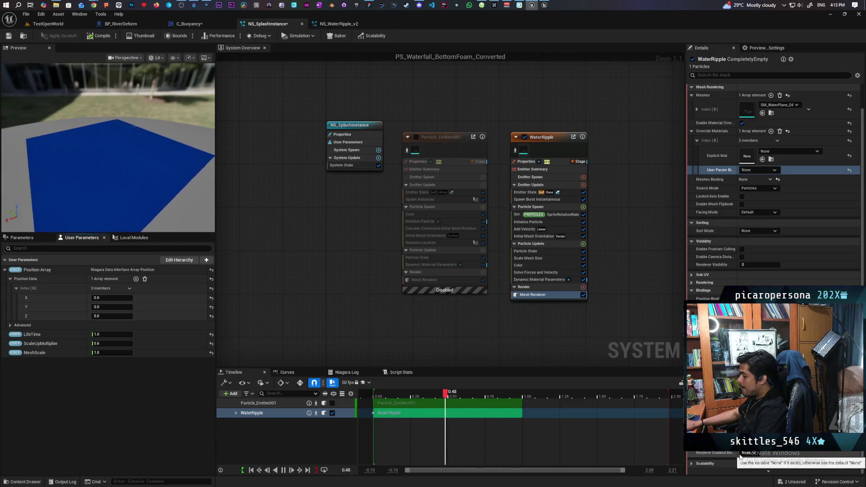
pyautogui.click(334, 25)
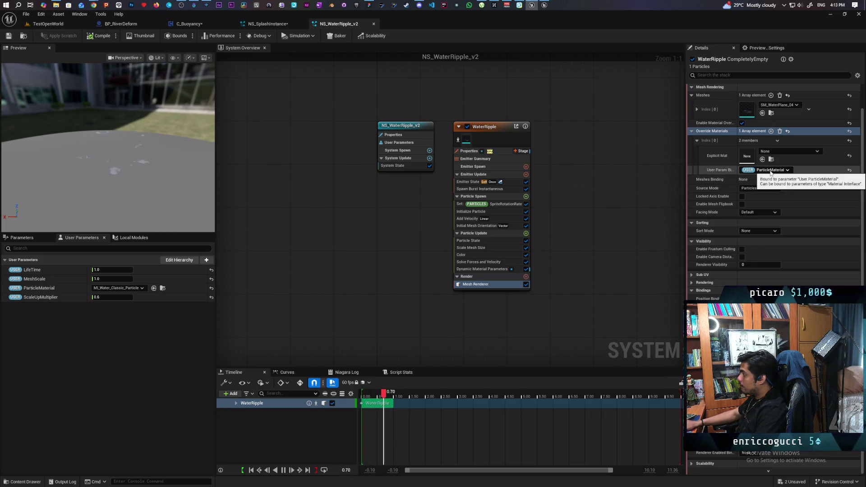
pyautogui.click(268, 24)
pyautogui.click(759, 170)
pyautogui.click(791, 167)
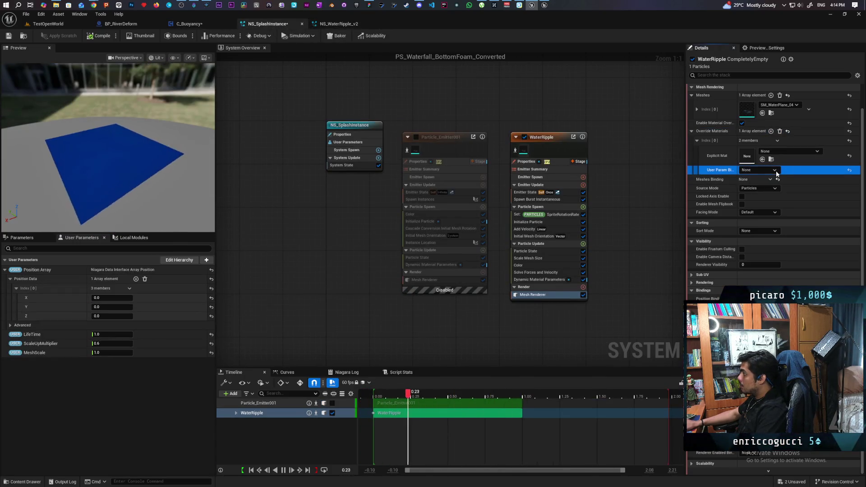
pyautogui.click(342, 24)
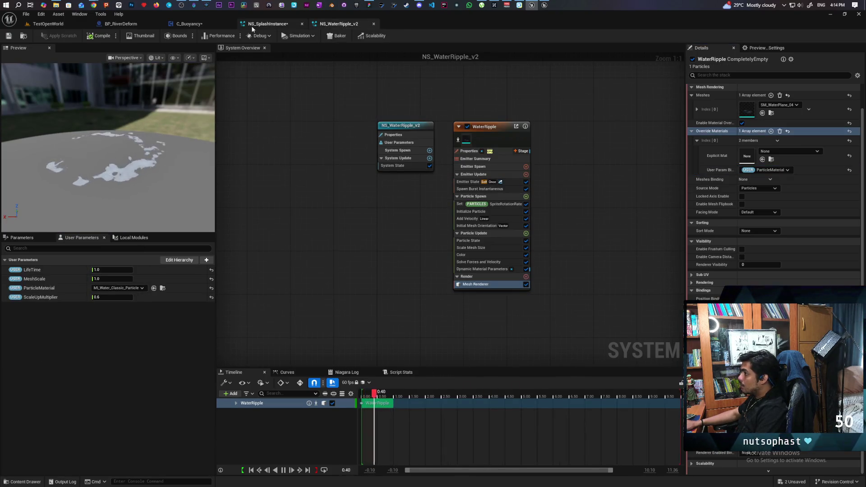
pyautogui.click(267, 23)
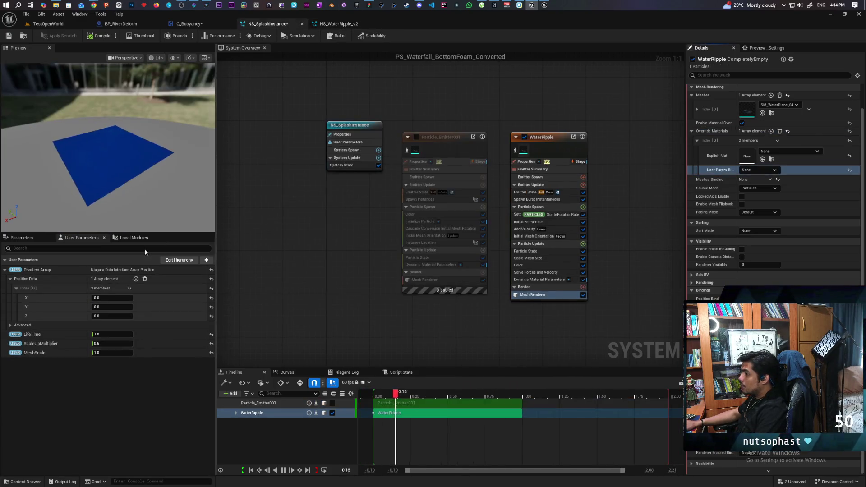
# Step: Add a Material Interface user parameter named ParticleMaterial to NS_SplashInstance
pyautogui.click(206, 260)
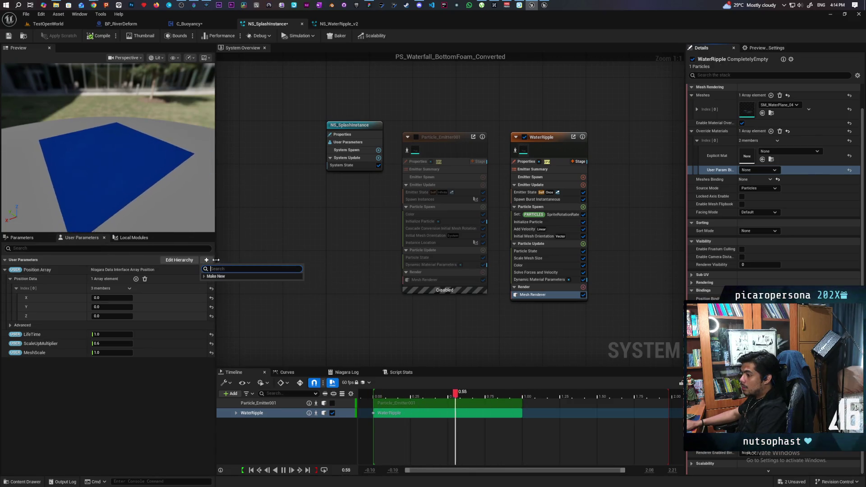
pyautogui.write('materi')
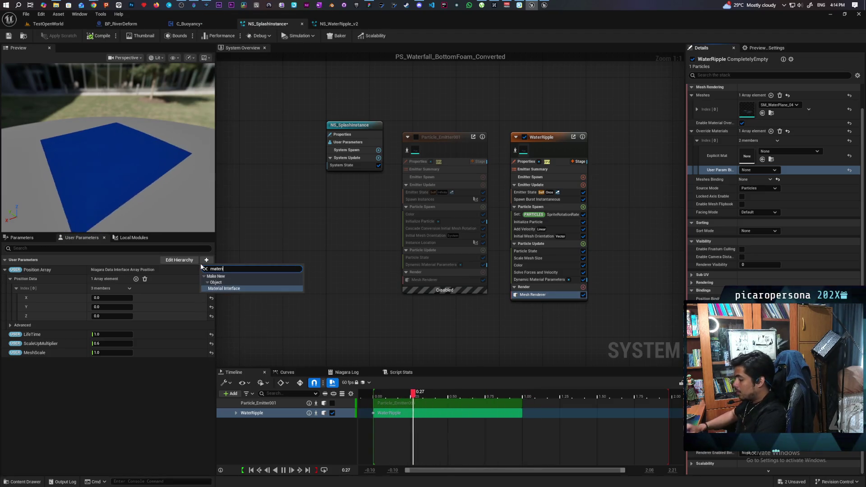
pyautogui.click(239, 288)
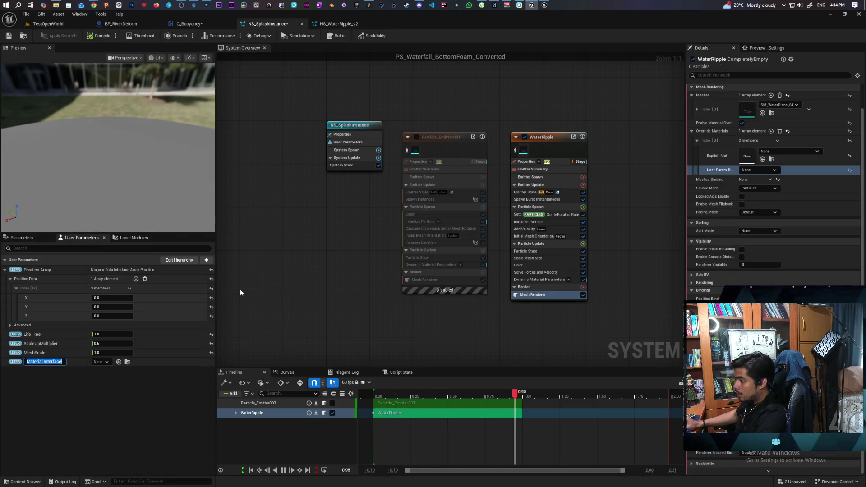
pyautogui.write('particle')
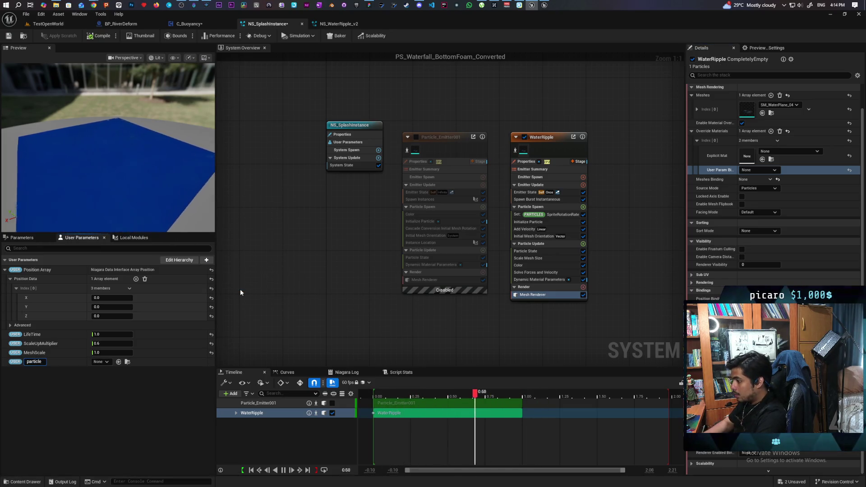
pyautogui.write('Material')
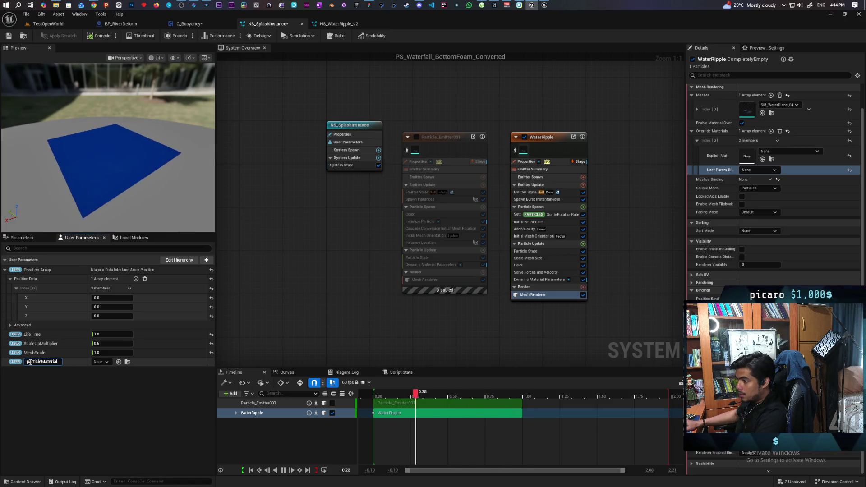
pyautogui.click(53, 361)
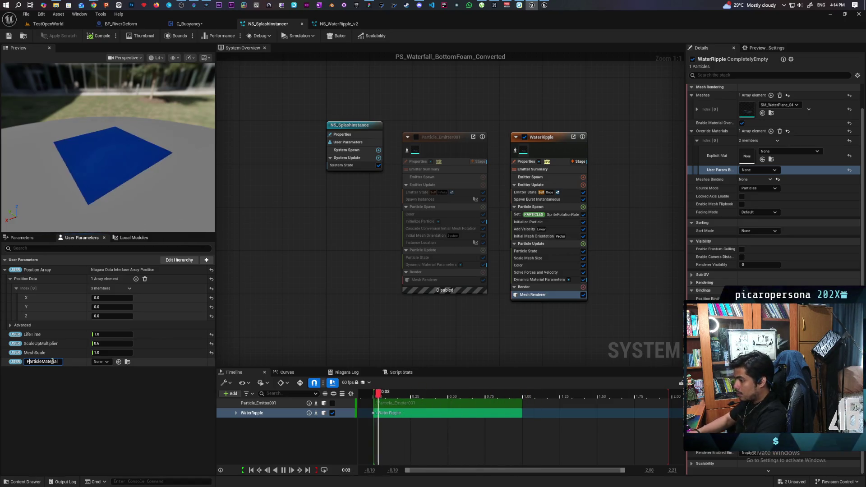
pyautogui.press('Return')
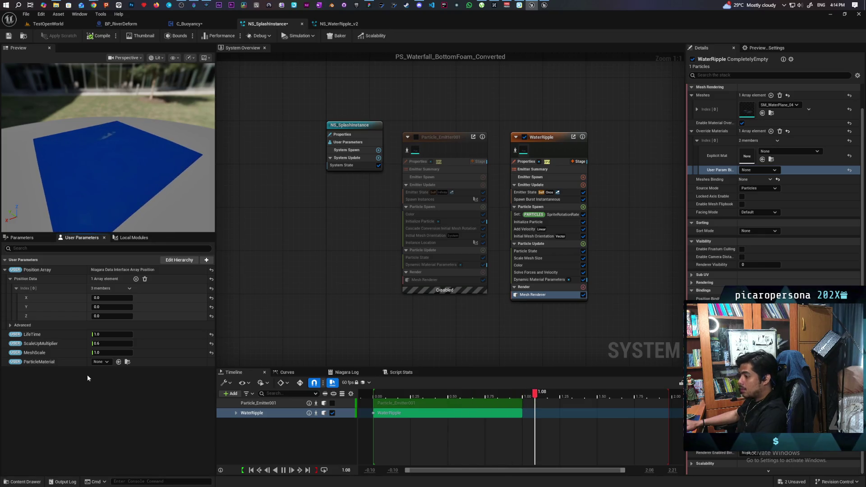
# Step: Locate ML_Water_Classic_Particle and bind the override material to a user parameter
pyautogui.click(346, 25)
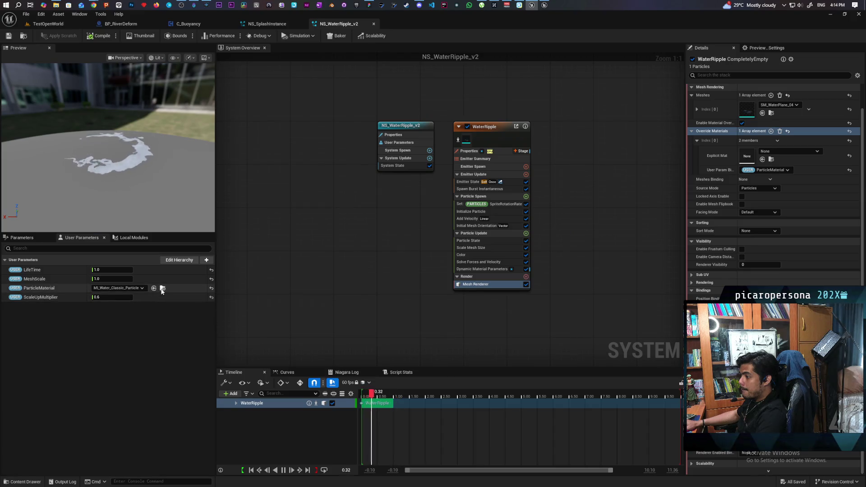
pyautogui.click(162, 288)
pyautogui.click(270, 26)
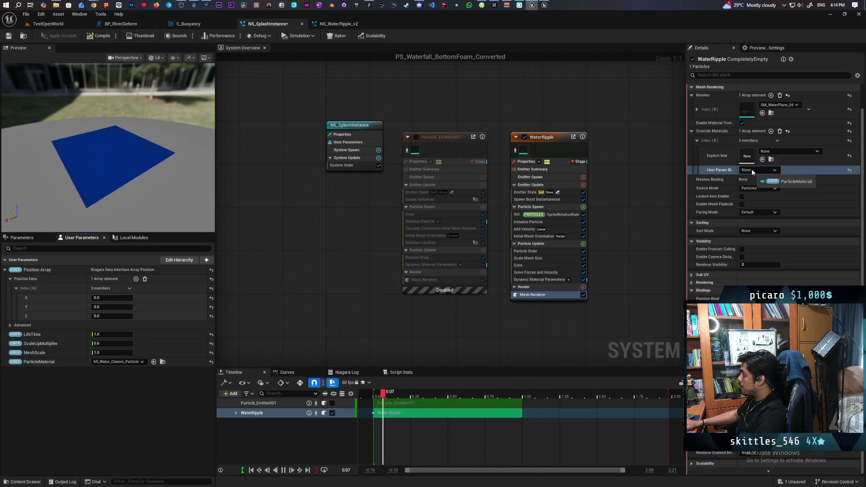
pyautogui.click(726, 169)
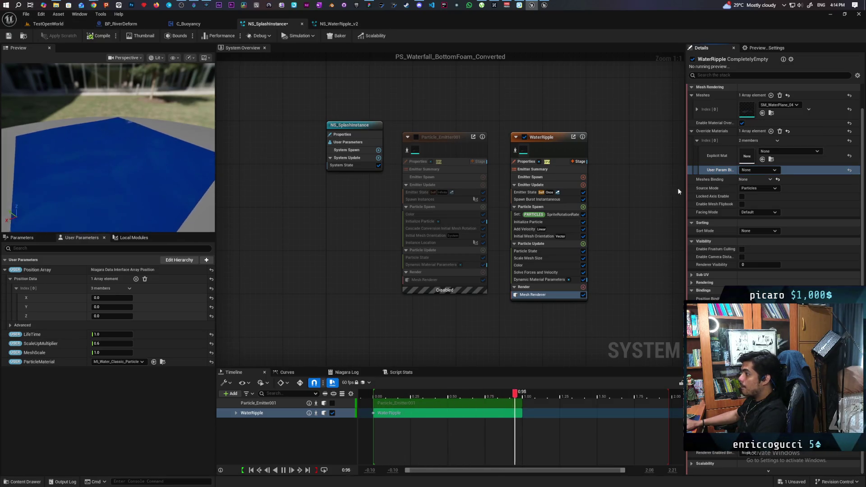
# Step: Assign ML_Water_Classic_Particle to WaterRipple's Override Materials Explicit Mat slot in NS_SplashInstance
pyautogui.click(762, 173)
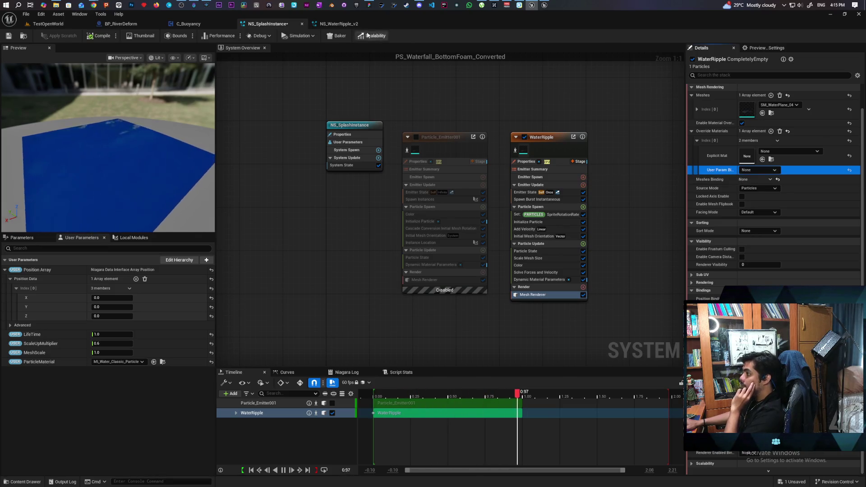
pyautogui.click(339, 23)
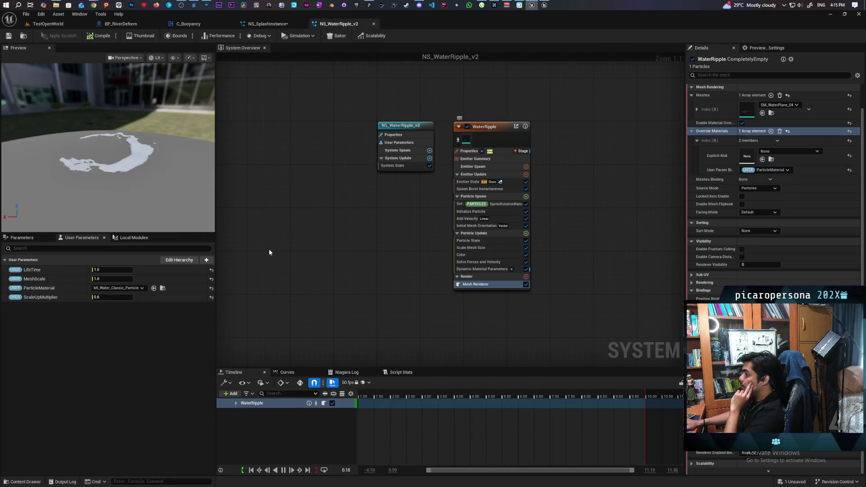
pyautogui.click(162, 289)
pyautogui.click(253, 24)
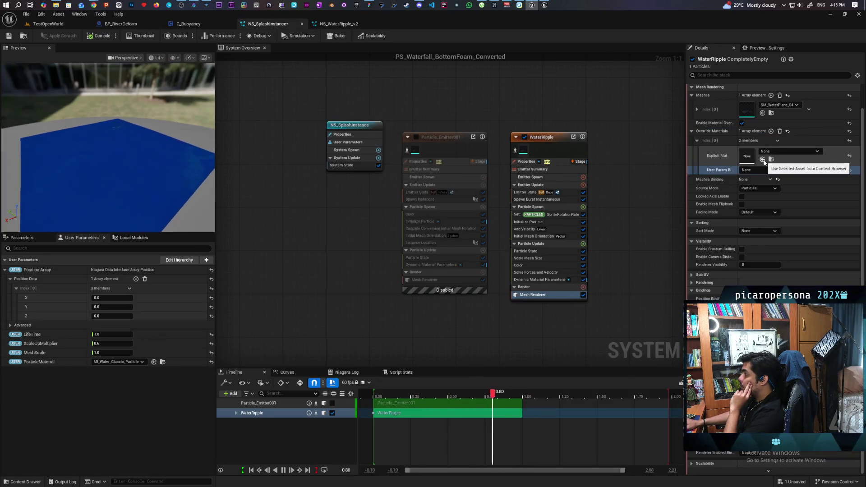
pyautogui.click(763, 160)
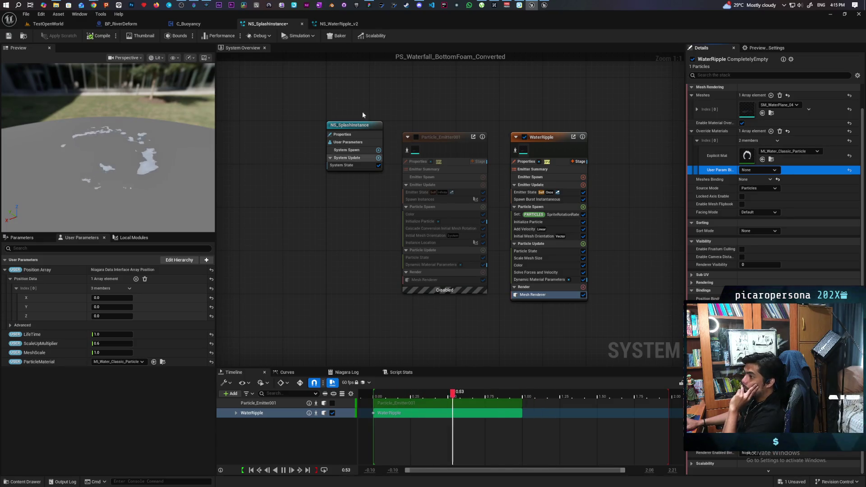
pyautogui.click(323, 27)
pyautogui.click(268, 24)
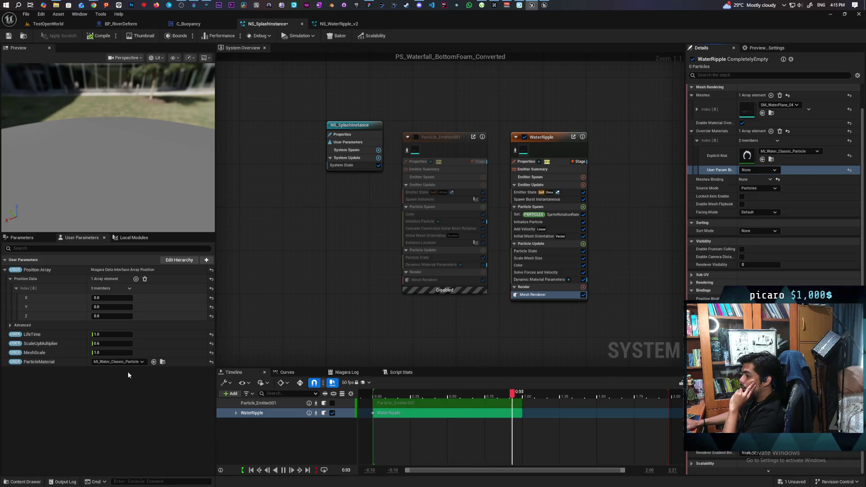
# Step: Delete the ParticleMaterial user parameter and save NS_SplashInstance with Ctrl+S
pyautogui.rightClick(53, 362)
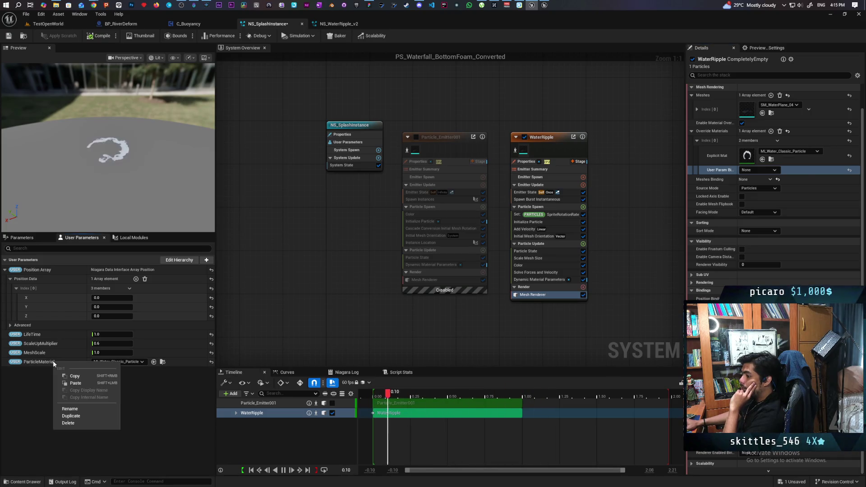
pyautogui.click(68, 423)
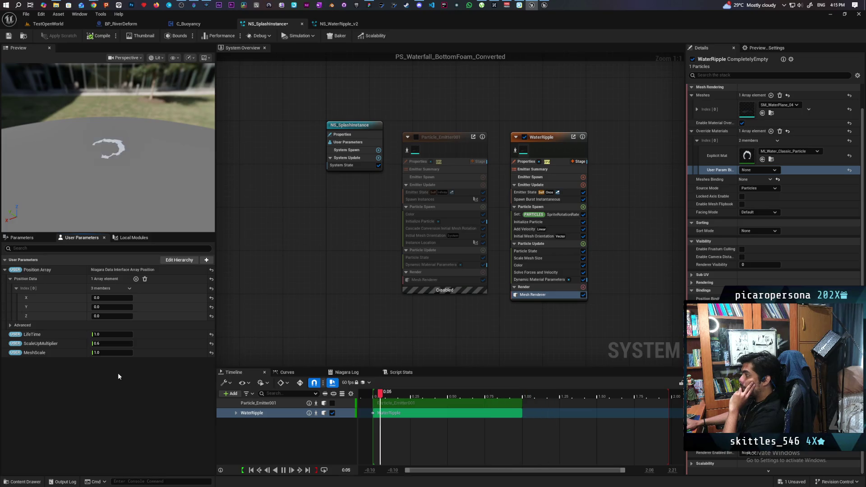
pyautogui.moveTo(715, 175)
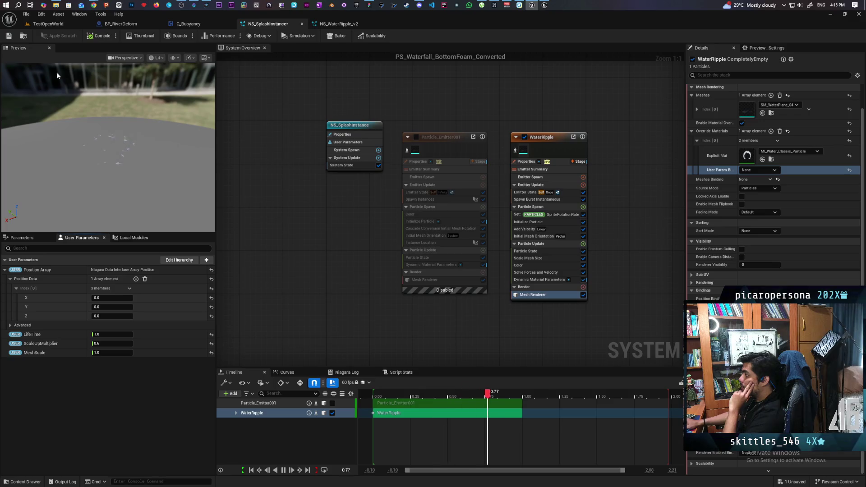
pyautogui.hotkey('ctrl', 's')
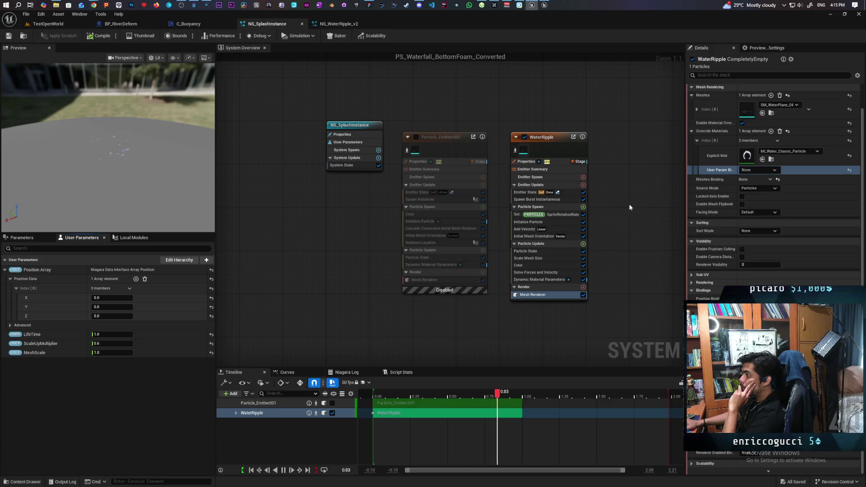
# Step: Search the WaterRipple emitter's settings for 'lifetime' and review the matching properties
pyautogui.click(563, 147)
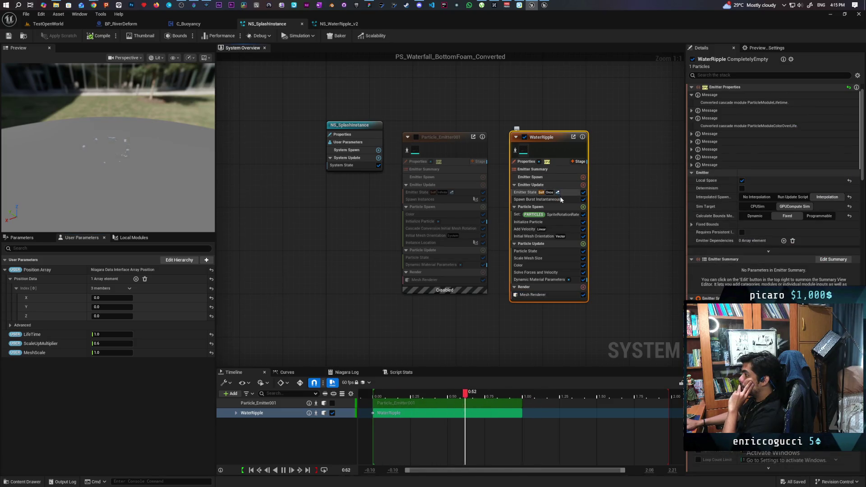
pyautogui.click(562, 194)
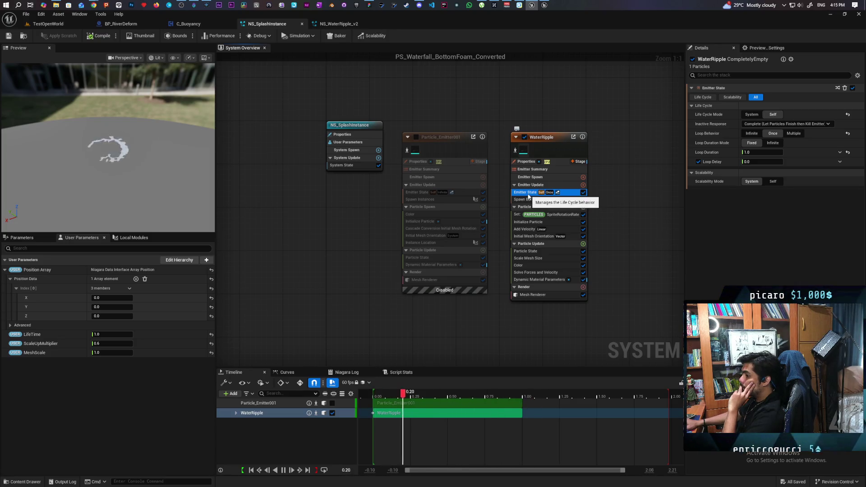
pyautogui.click(728, 79)
pyautogui.write('lifet')
pyautogui.click(550, 144)
pyautogui.click(741, 76)
pyautogui.write('ime')
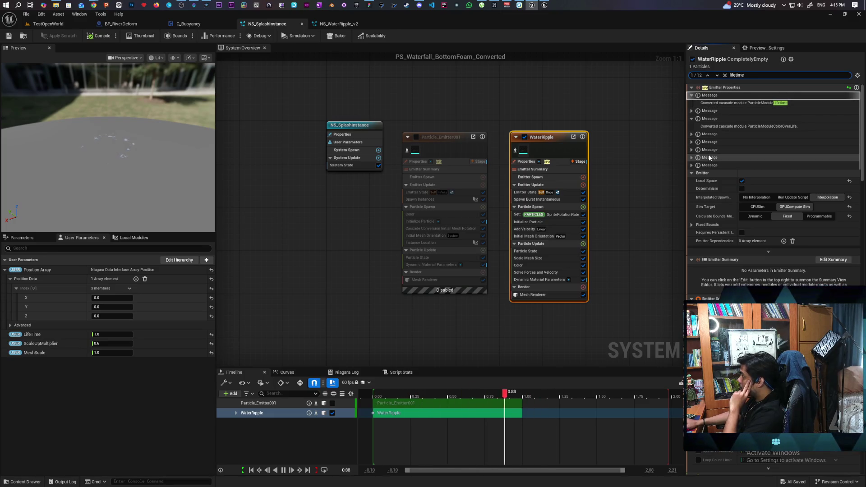
pyautogui.scroll(-3, 708, 157)
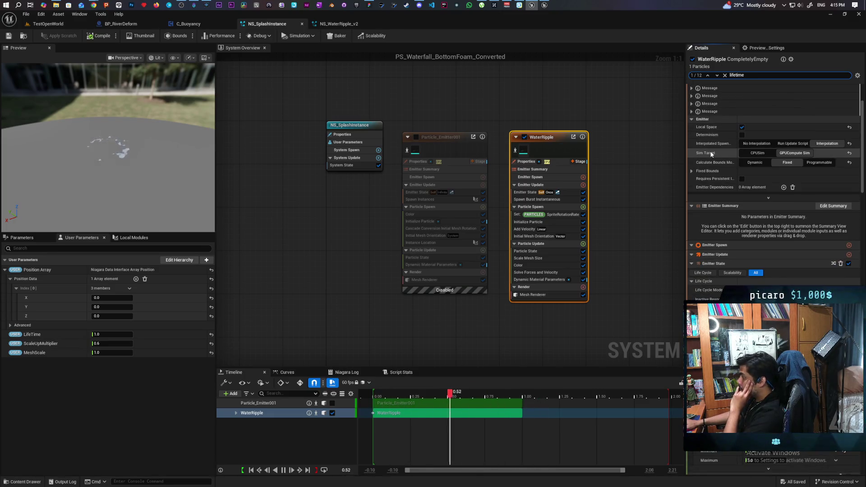
pyautogui.scroll(-1, 711, 154)
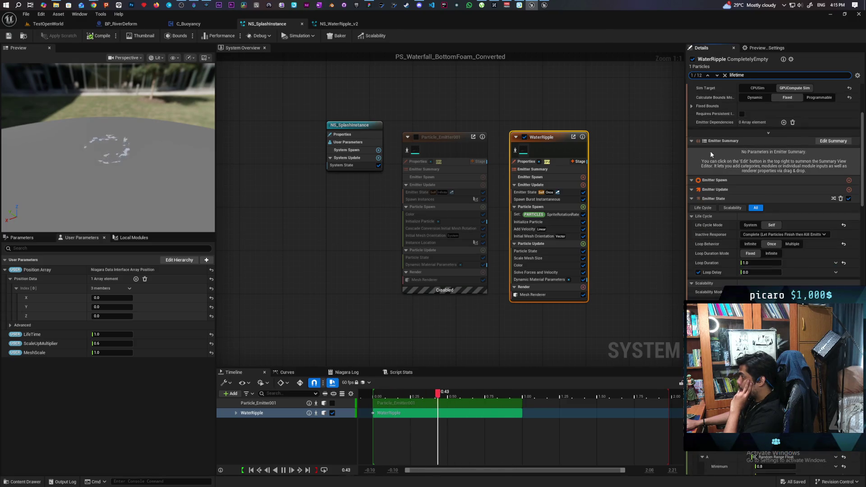
pyautogui.scroll(-3, 710, 151)
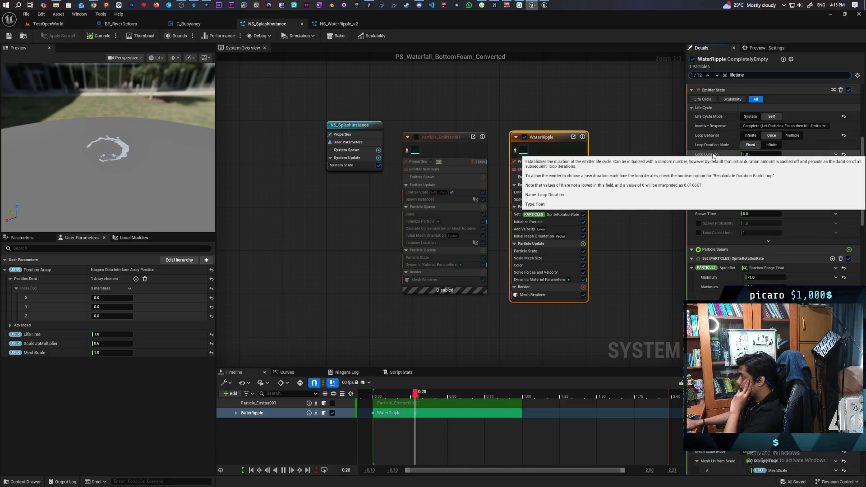
pyautogui.scroll(-2, 712, 152)
pyautogui.scroll(-1, 712, 153)
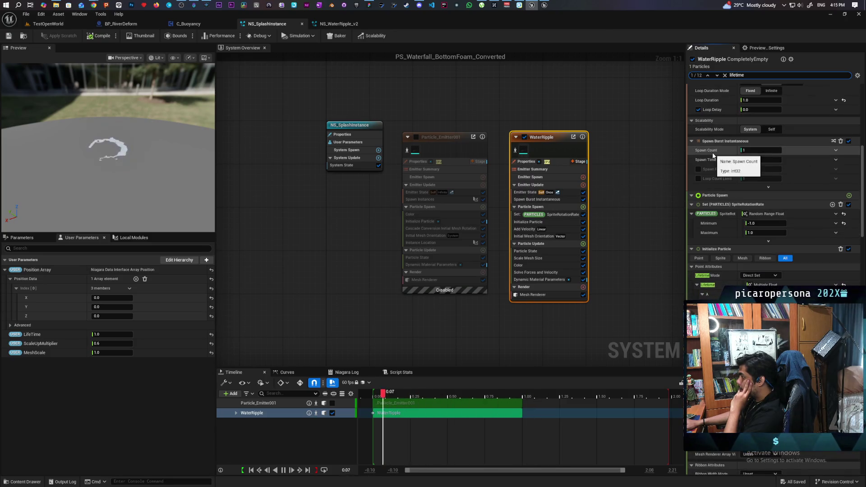
pyautogui.scroll(-3, 712, 155)
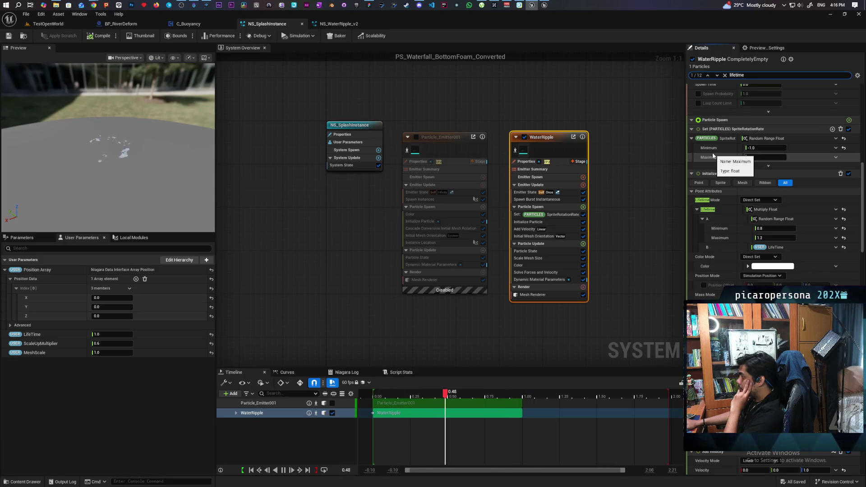
pyautogui.scroll(-4, 712, 155)
pyautogui.scroll(-2, 713, 155)
pyautogui.scroll(1, 713, 152)
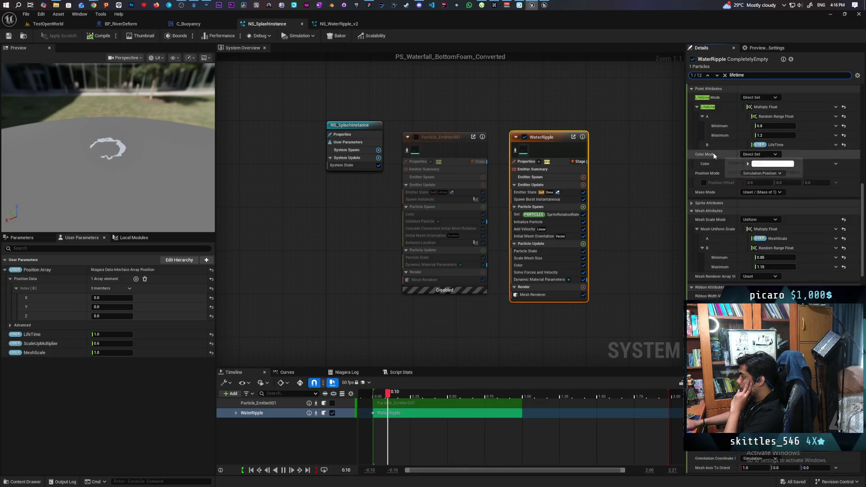
pyautogui.click(351, 26)
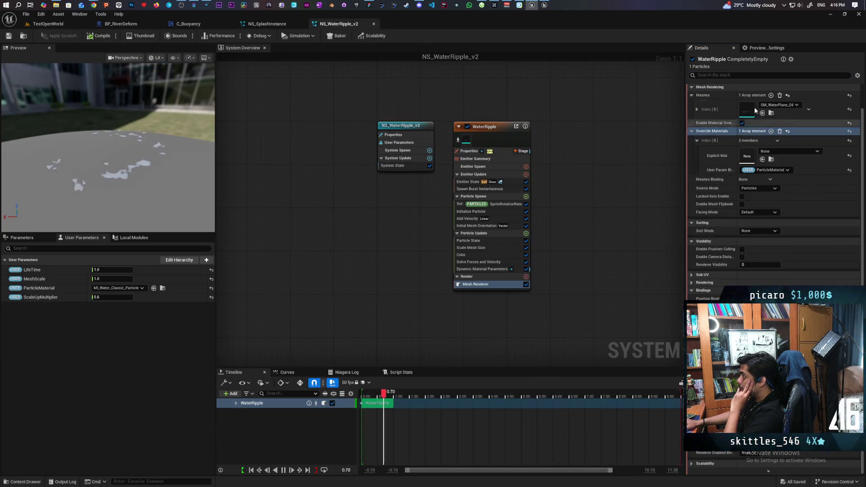
pyautogui.write('life')
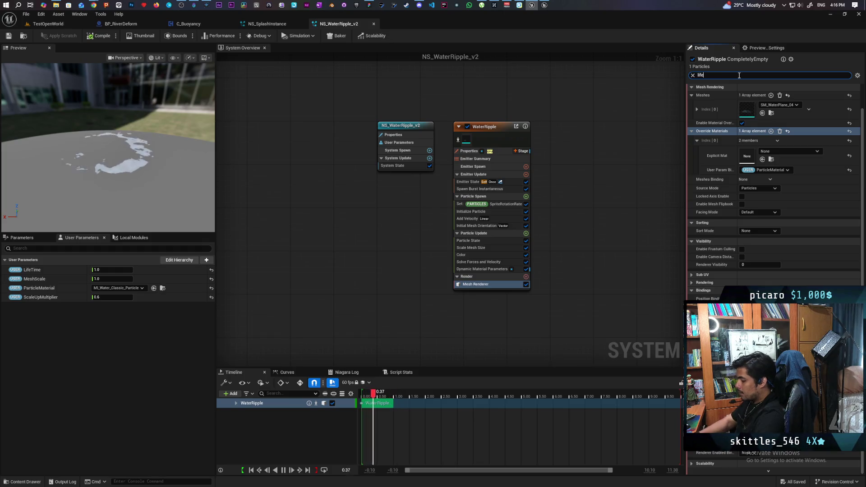
pyautogui.write('time')
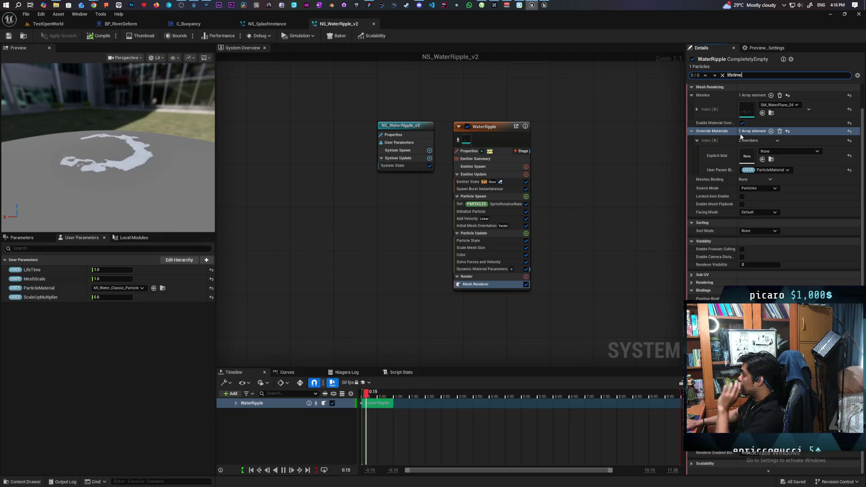
pyautogui.click(502, 137)
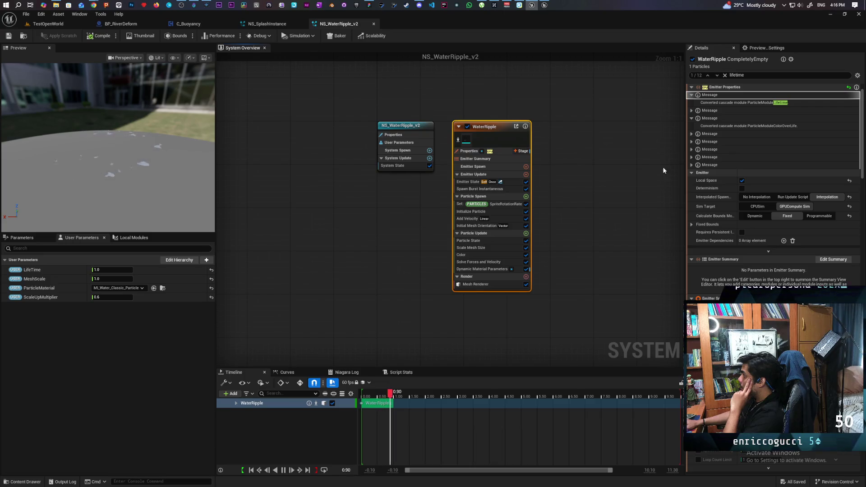
pyautogui.scroll(-6, 720, 161)
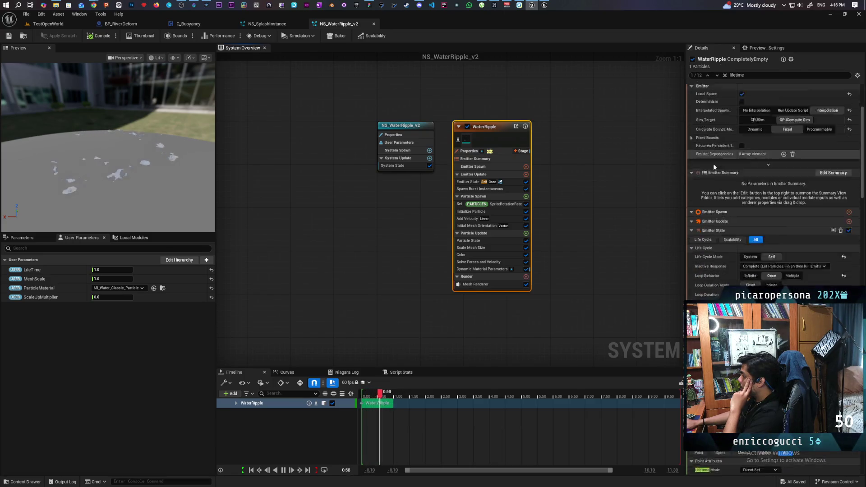
pyautogui.scroll(-3, 713, 163)
pyautogui.scroll(-2, 712, 163)
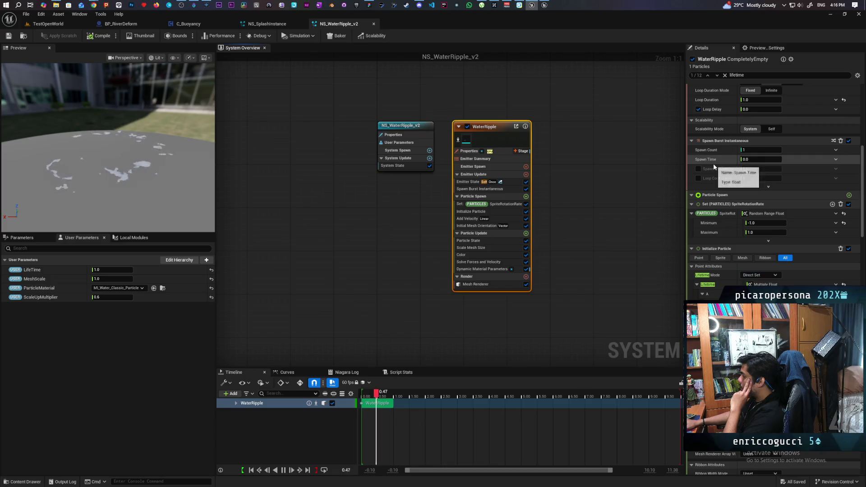
pyautogui.scroll(-1, 713, 163)
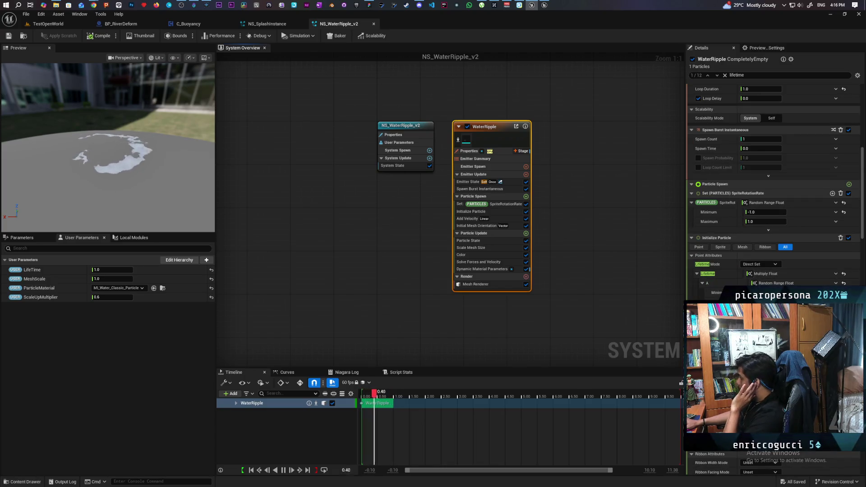
pyautogui.click(267, 24)
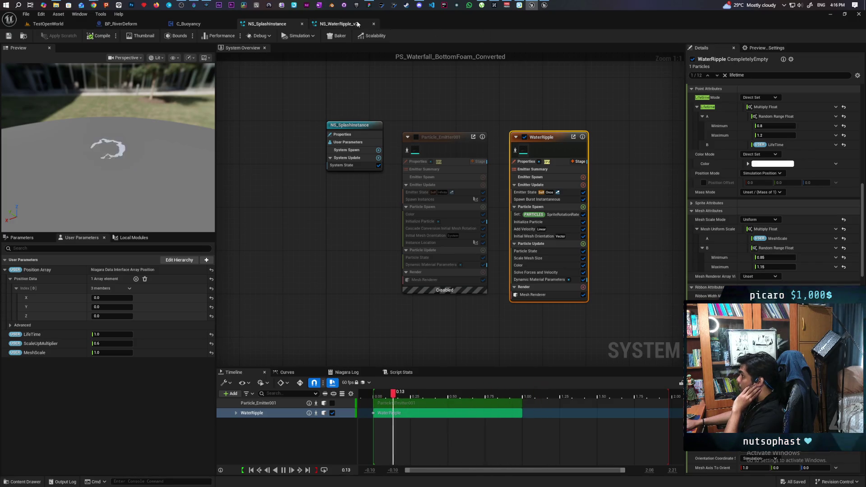
pyautogui.click(338, 24)
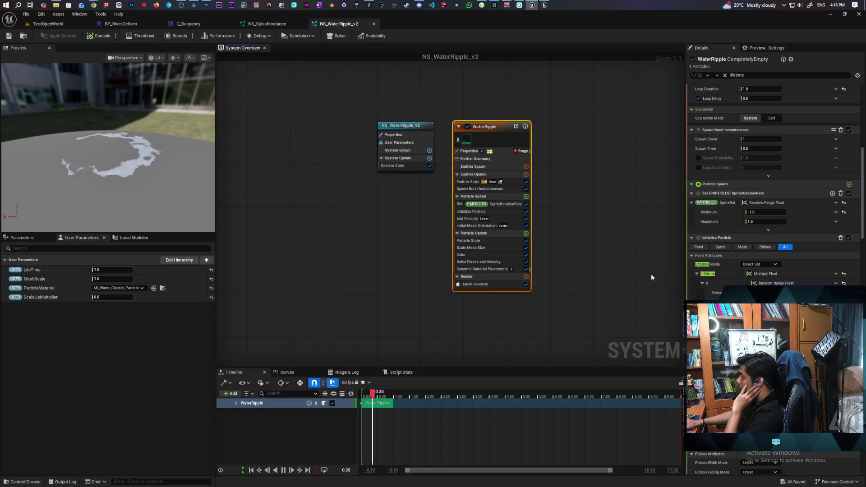
pyautogui.click(267, 23)
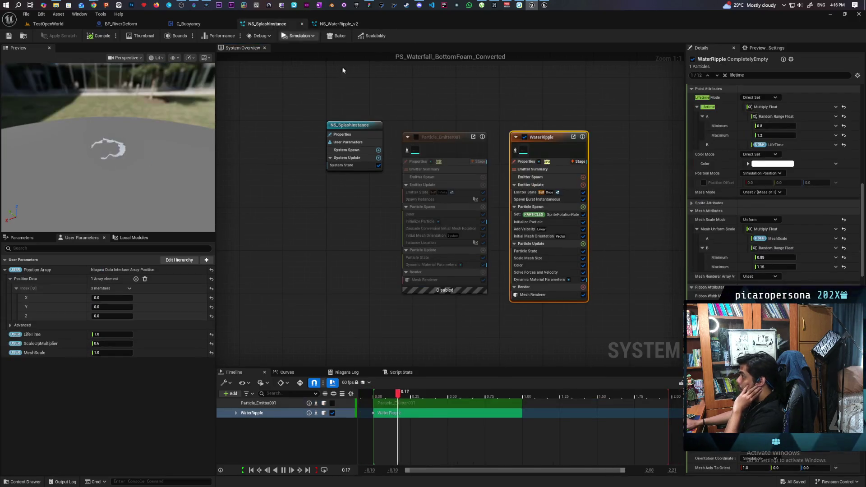
pyautogui.scroll(3, 721, 271)
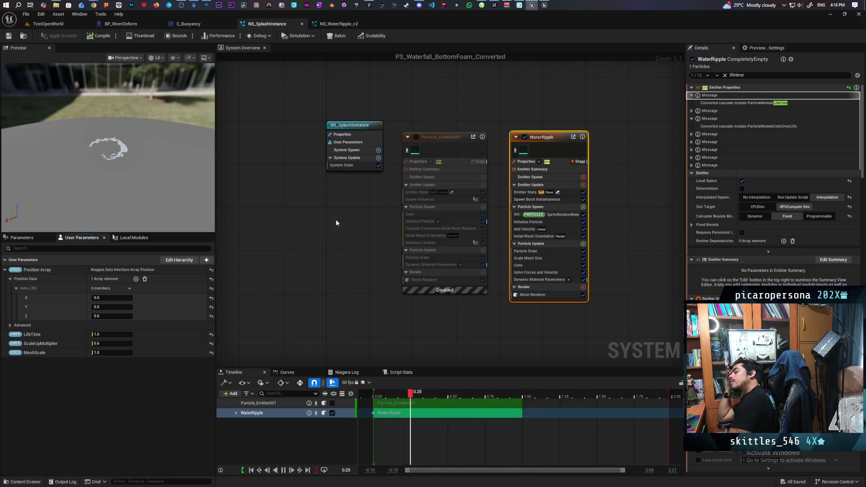
# Step: Copy Particle_Emitter001's Spawn Instances module into WaterRipple's Emitter Update
pyautogui.click(423, 192)
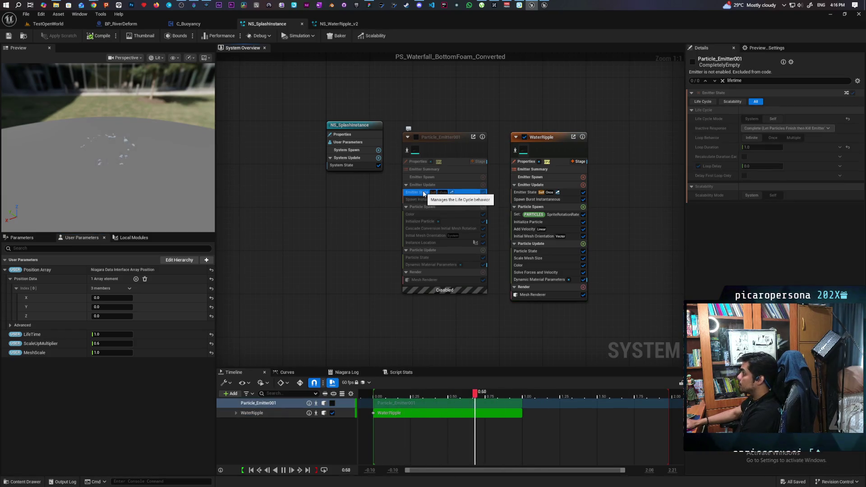
pyautogui.click(445, 199)
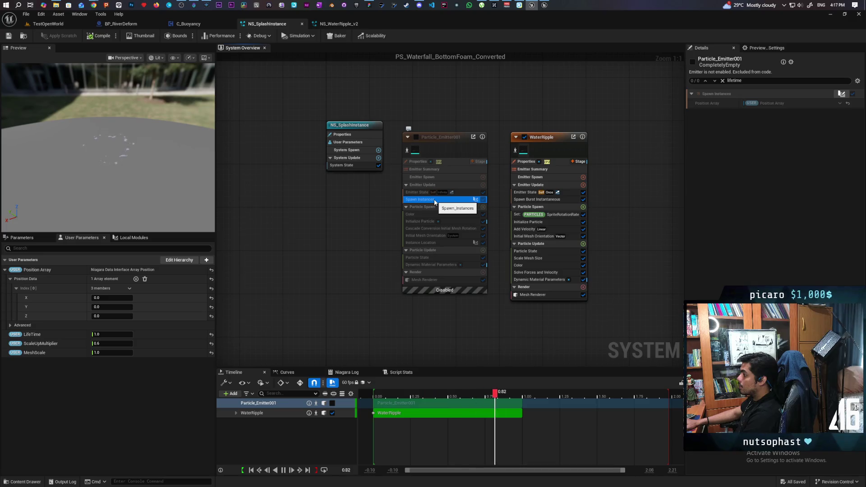
pyautogui.rightClick(434, 202)
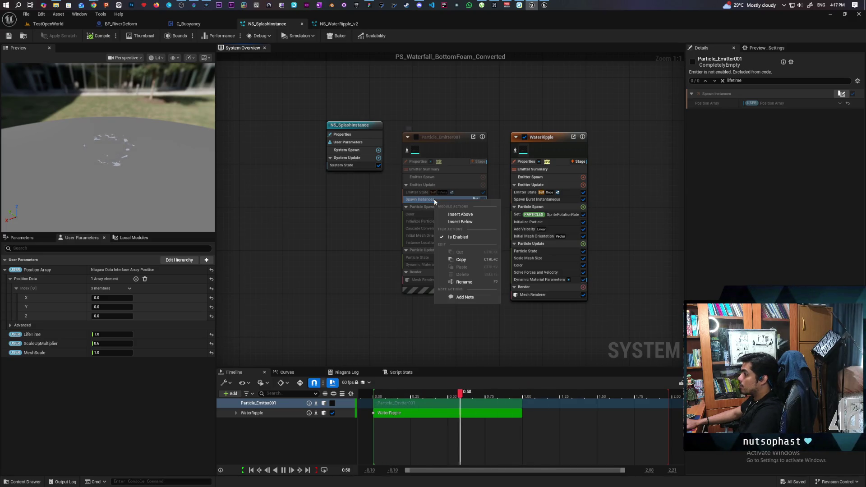
pyautogui.click(475, 259)
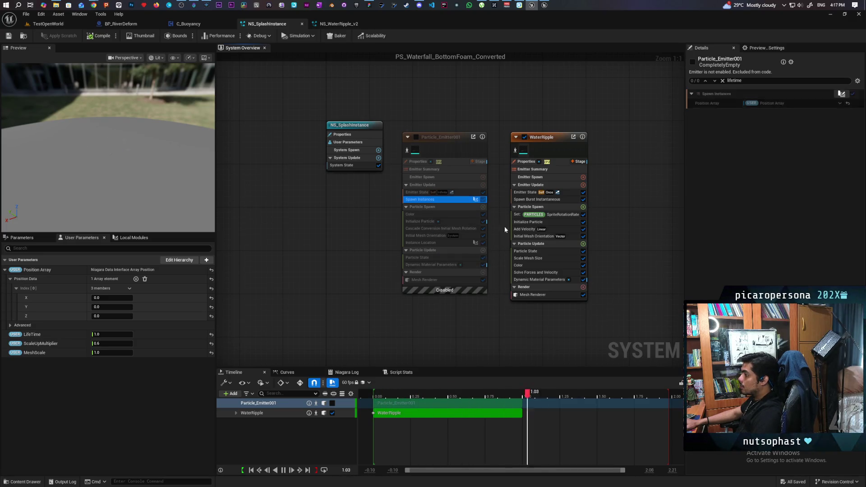
pyautogui.click(563, 186)
pyautogui.hotkey('ctrl', 'v')
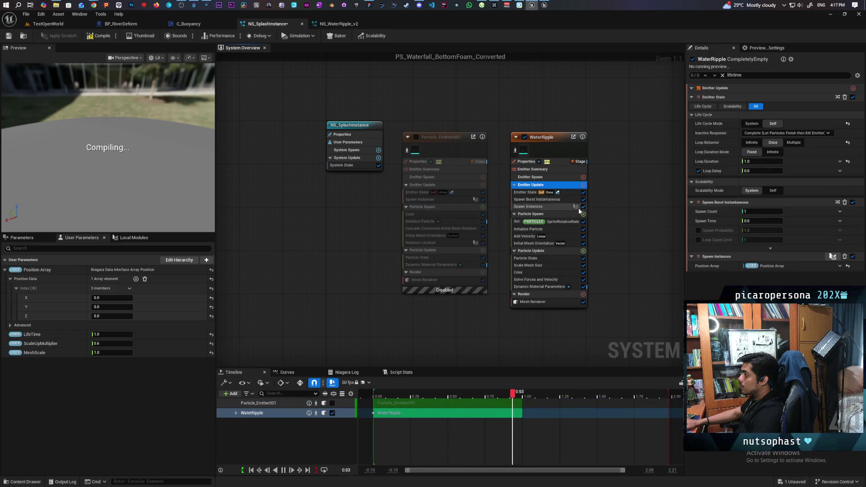
# Step: Disable WaterRipple's Spawn Burst Instantaneous module and open the Spawn Instances scratch script graph
pyautogui.click(554, 205)
pyautogui.click(582, 199)
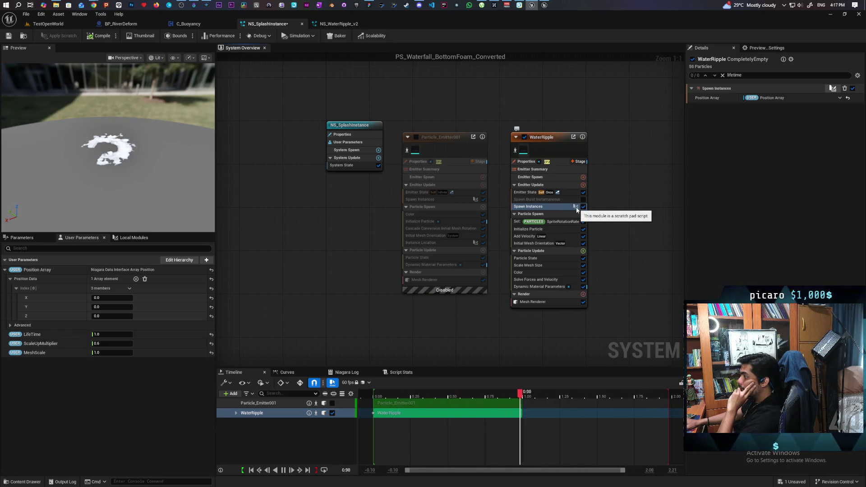
pyautogui.click(576, 208)
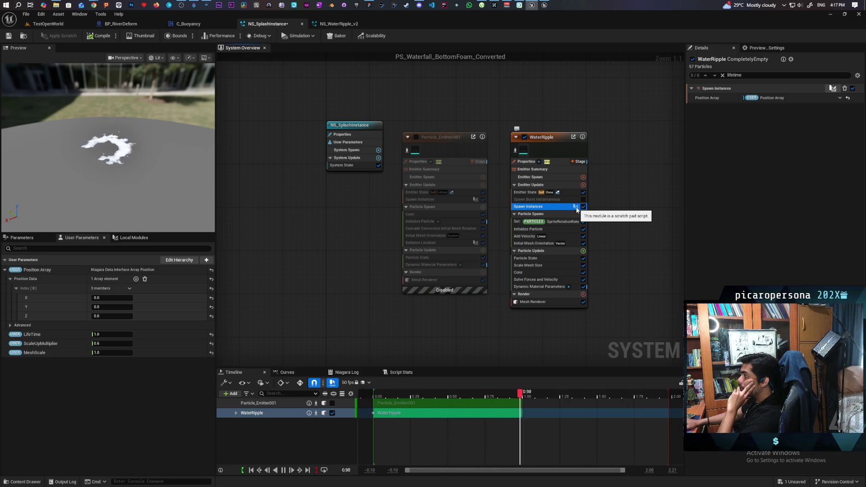
pyautogui.click(535, 191)
pyautogui.click(532, 207)
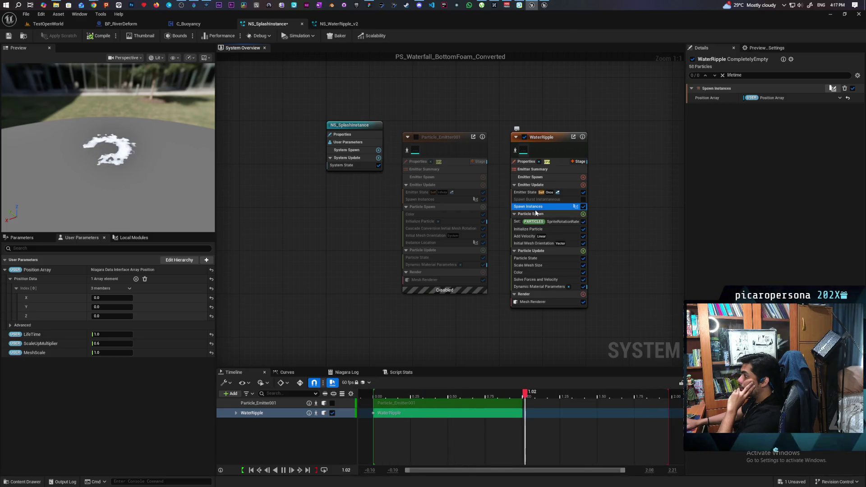
pyautogui.doubleClick(576, 206)
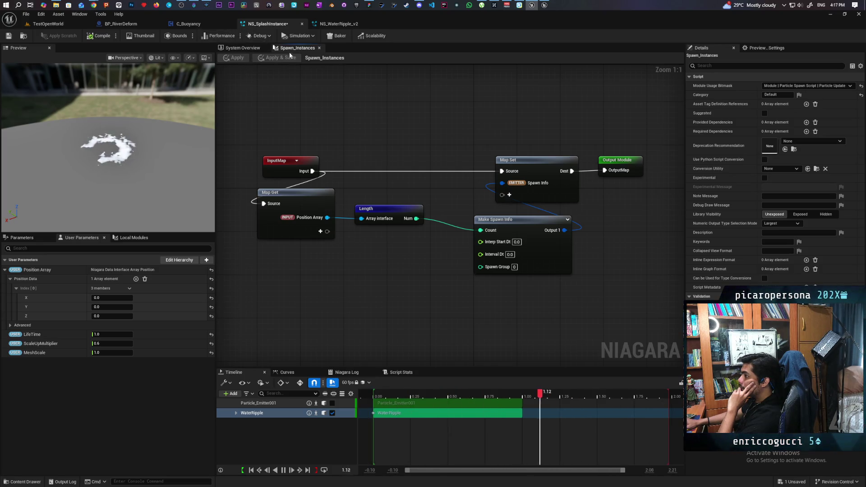
# Step: Inspect Particle_Emitter001's Spawn Instances script graph, then reselect WaterRipple's Spawn Instances in the overview
pyautogui.click(252, 51)
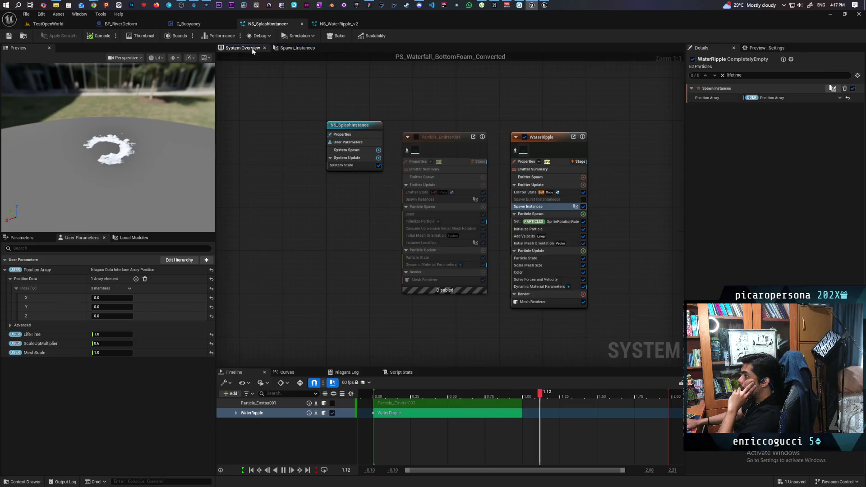
pyautogui.doubleClick(474, 198)
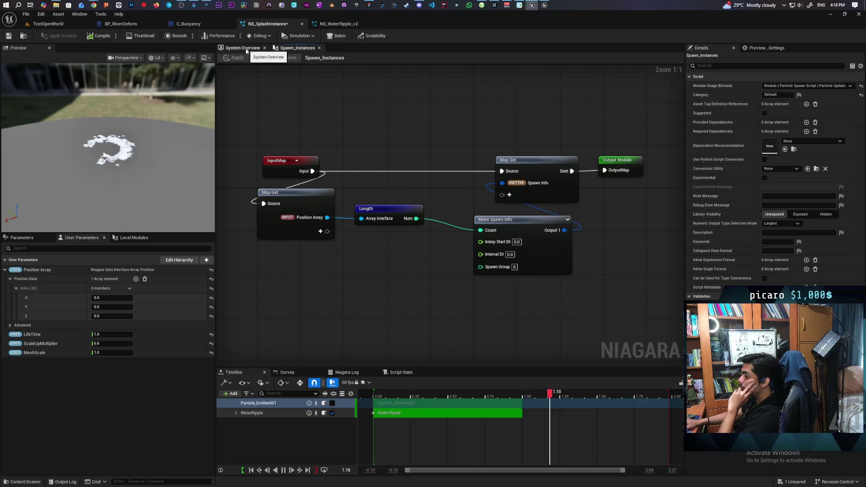
pyautogui.click(246, 51)
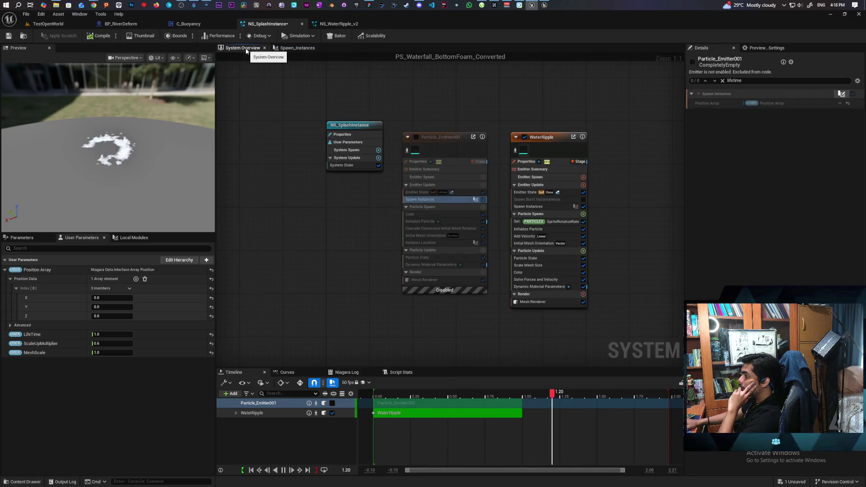
pyautogui.click(531, 206)
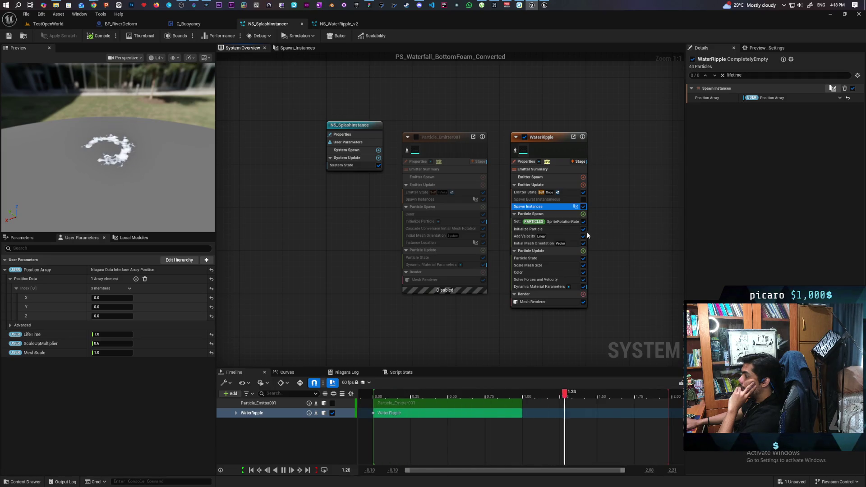
# Step: Save NS_SplashInstance, compare both emitters' Initialize Particle settings, and return to TestOpenWorld
pyautogui.click(563, 223)
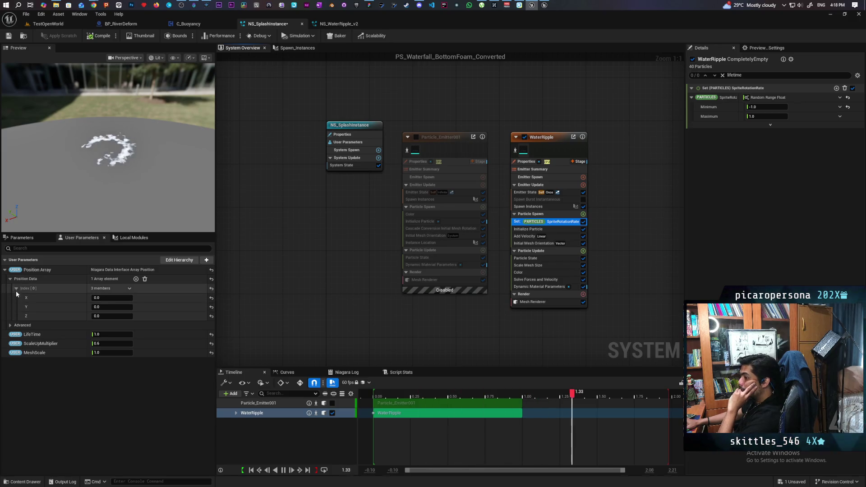
pyautogui.click(8, 37)
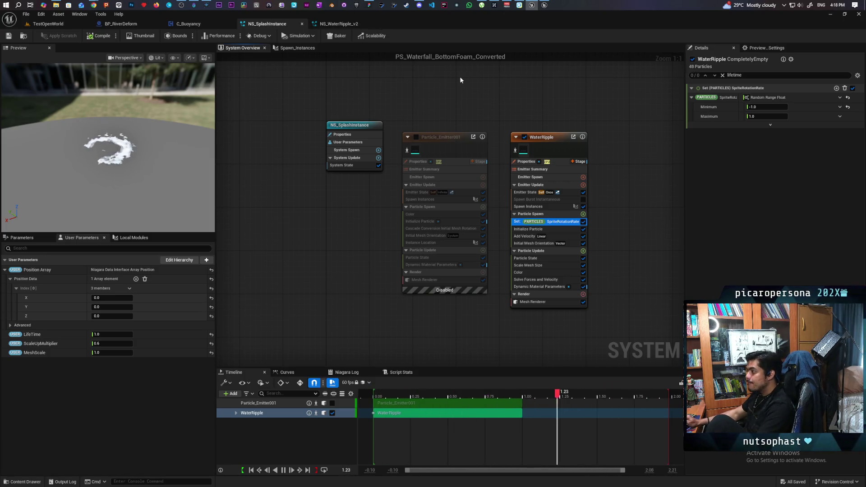
pyautogui.click(456, 222)
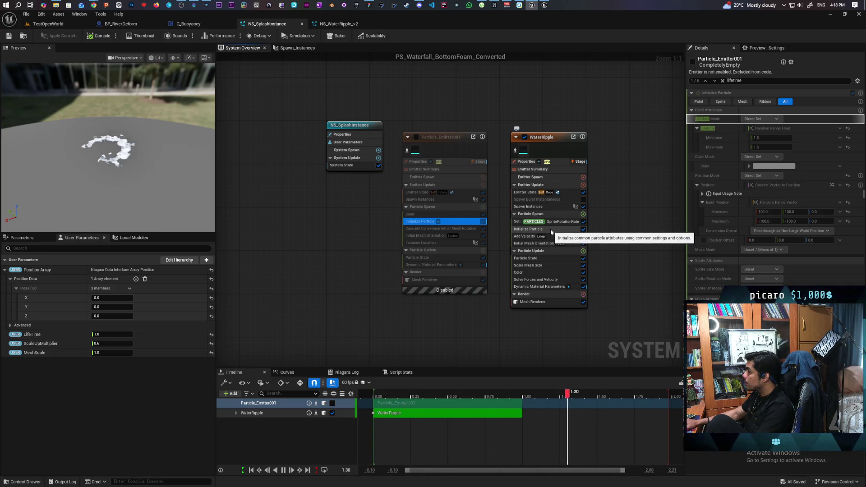
pyautogui.click(554, 229)
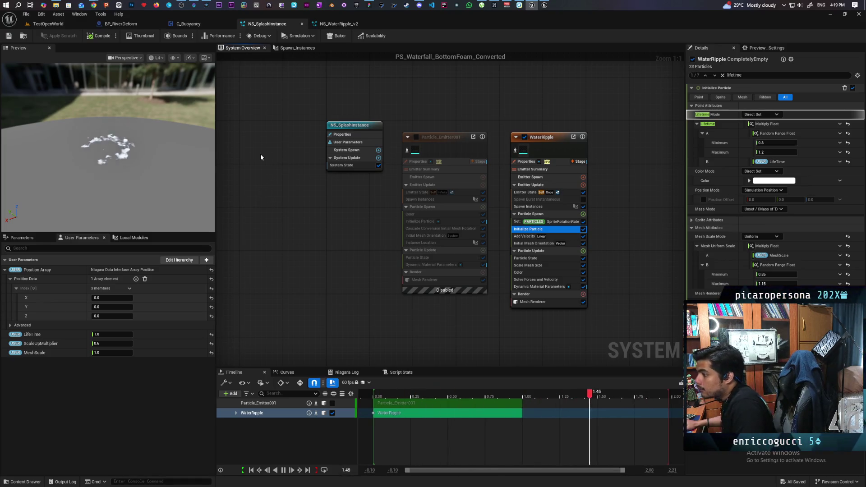
pyautogui.click(62, 24)
pyautogui.moveTo(185, 266); pyautogui.dragTo(185, 265)
# Step: Drag MI_Water_Classic_Particle toward the viewport, undo with Ctrl+Z, and zoom onto the grass
pyautogui.click(27, 481)
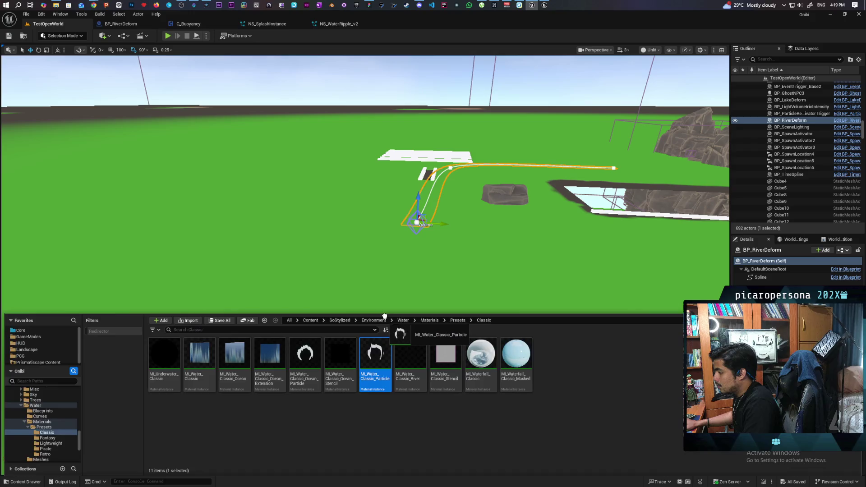
pyautogui.moveTo(383, 318); pyautogui.dragTo(388, 306)
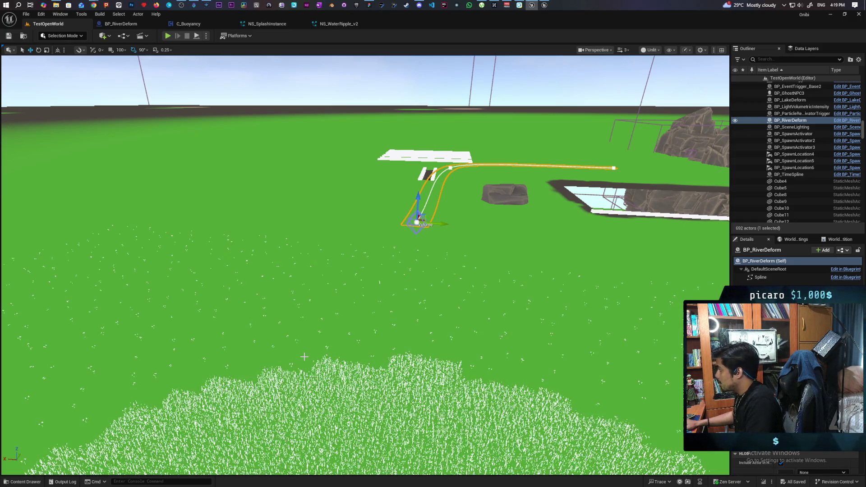
pyautogui.scroll(-10, 363, 352)
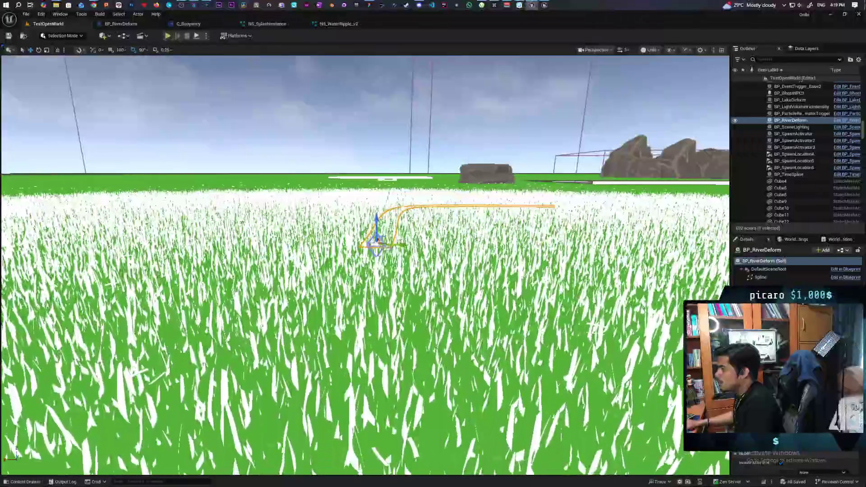
pyautogui.scroll(5, 364, 265)
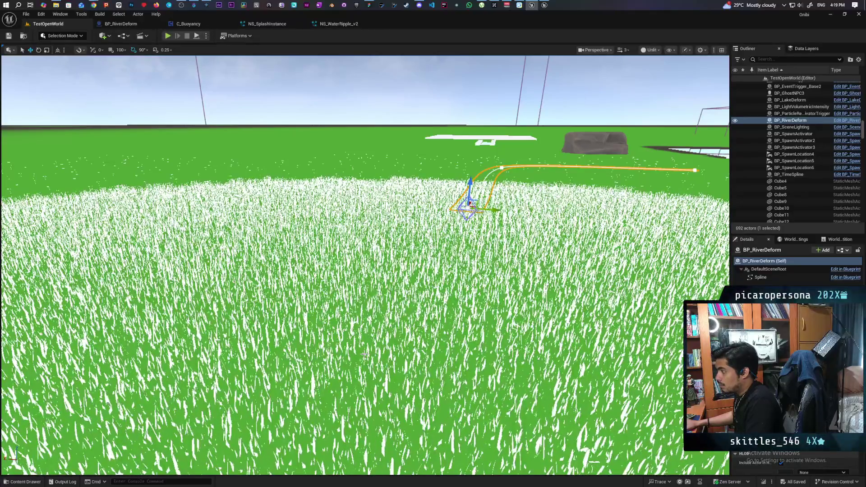
pyautogui.hotkey('ctrl', 'z')
pyautogui.scroll(-5, 364, 265)
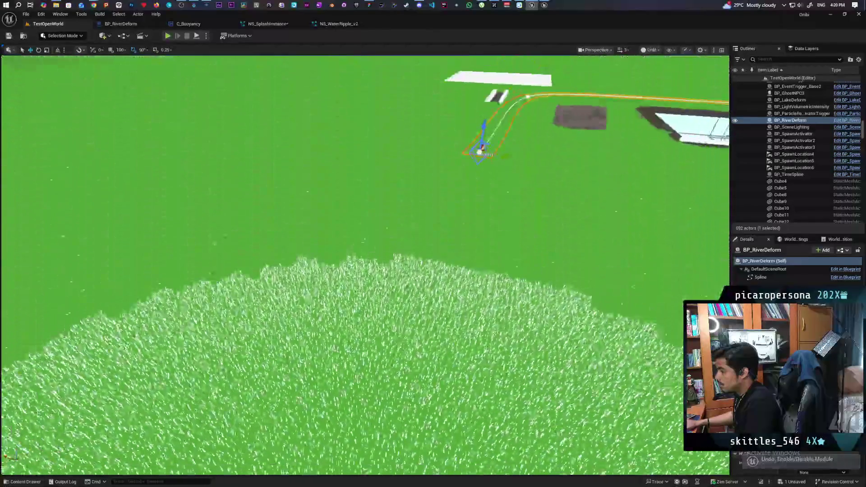
pyautogui.scroll(5, 364, 265)
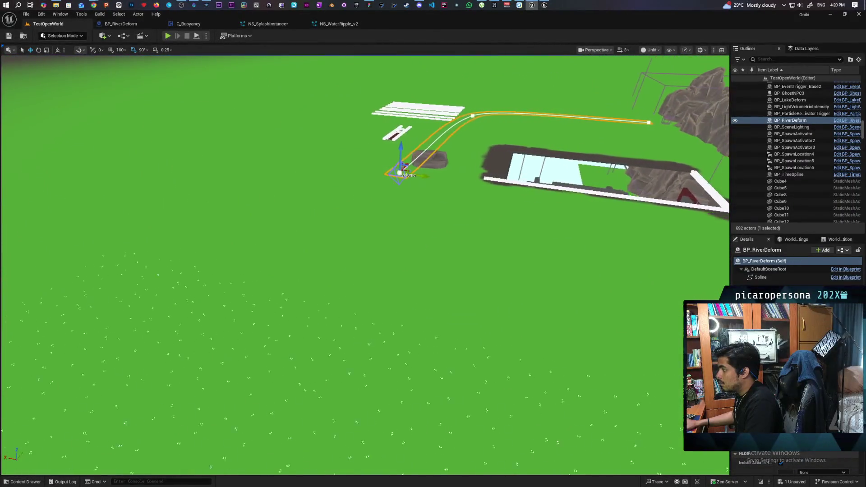
pyautogui.scroll(3, 364, 265)
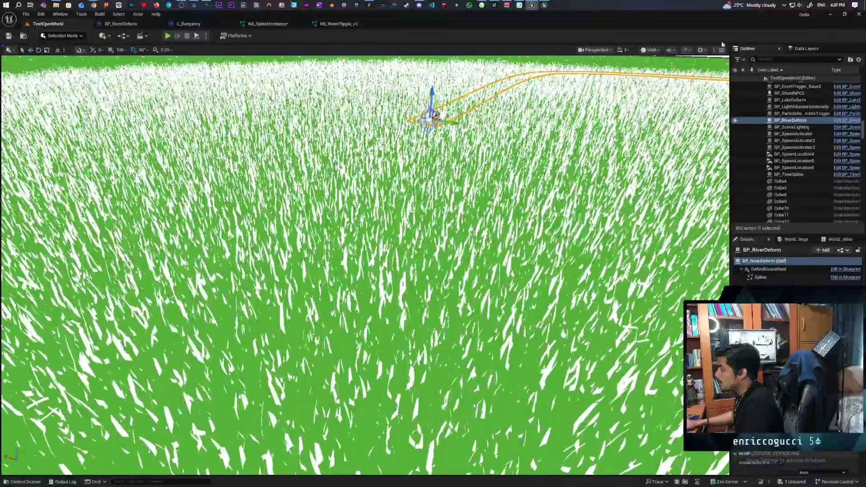
pyautogui.click(651, 50)
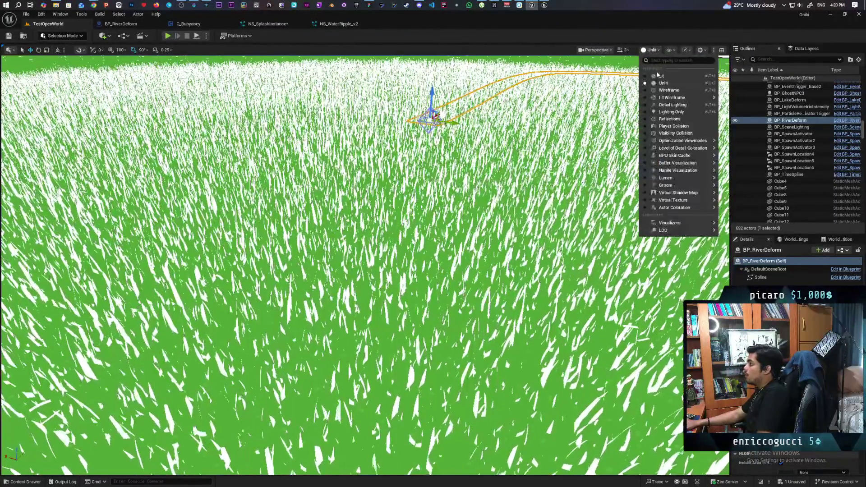
# Step: Switch the viewport back to Lit mode and fly the camera over the grass field
pyautogui.click(657, 74)
pyautogui.moveTo(502, 280); pyautogui.dragTo(458, 306)
pyautogui.click(381, 337)
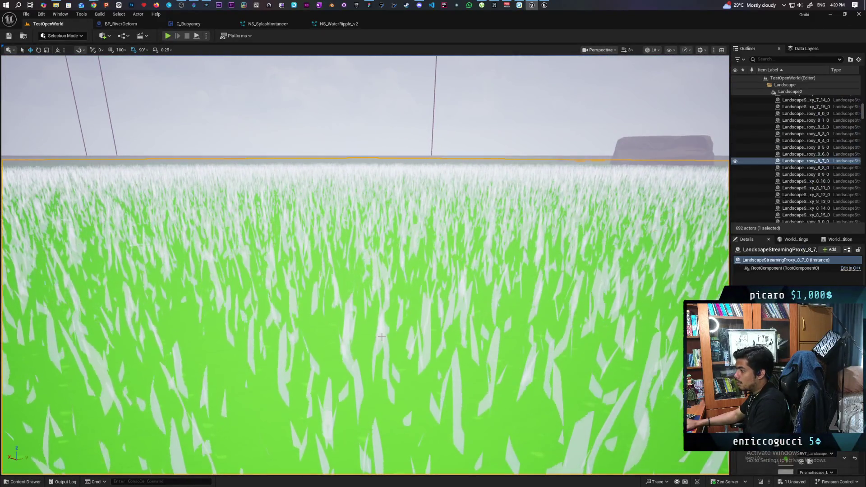
pyautogui.moveTo(386, 335); pyautogui.dragTo(403, 328)
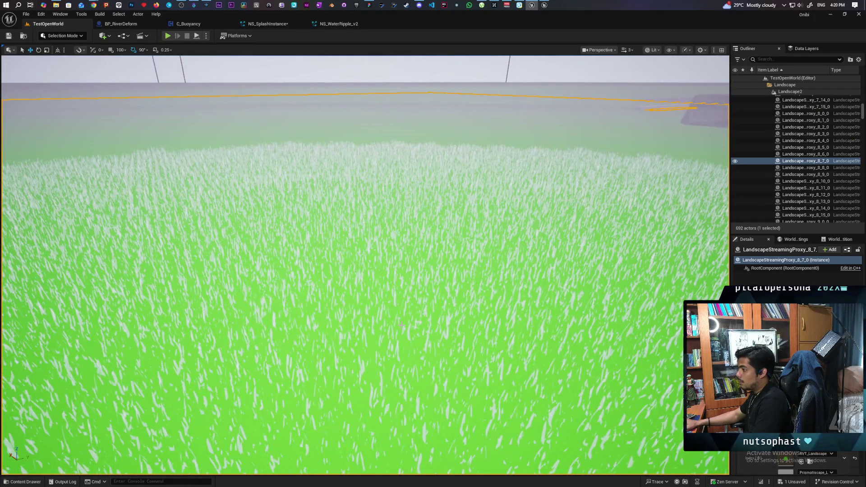
pyautogui.hotkey('ctrl', 'z')
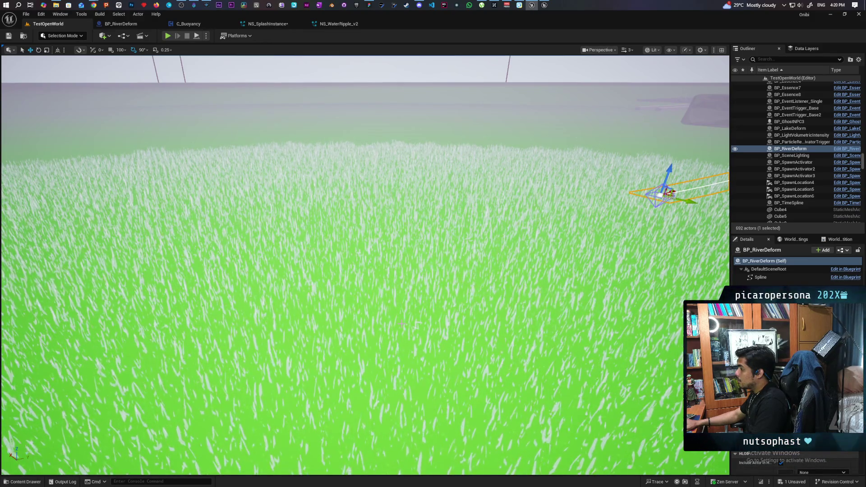
# Step: Undo the pasted Niagara modules and bring up the NS_WaterRipple_v2 system
pyautogui.hotkey('ctrl', 'z')
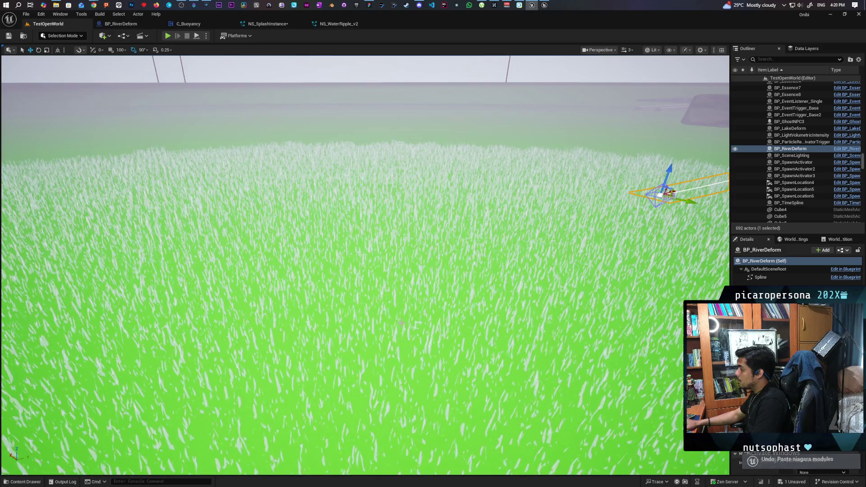
pyautogui.moveTo(408, 313)
pyautogui.mouseDown()
pyautogui.moveTo(383, 207)
pyautogui.moveTo(390, 445)
pyautogui.moveTo(378, 239)
pyautogui.moveTo(398, 131)
pyautogui.mouseUp()
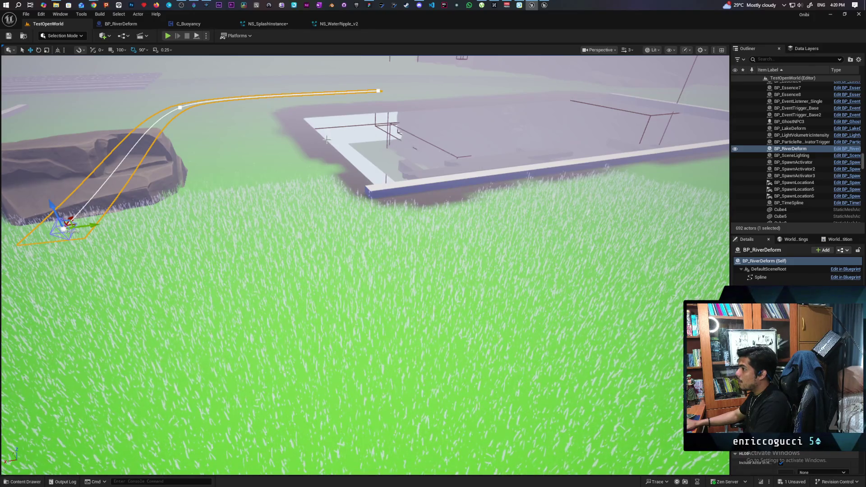
pyautogui.click(354, 24)
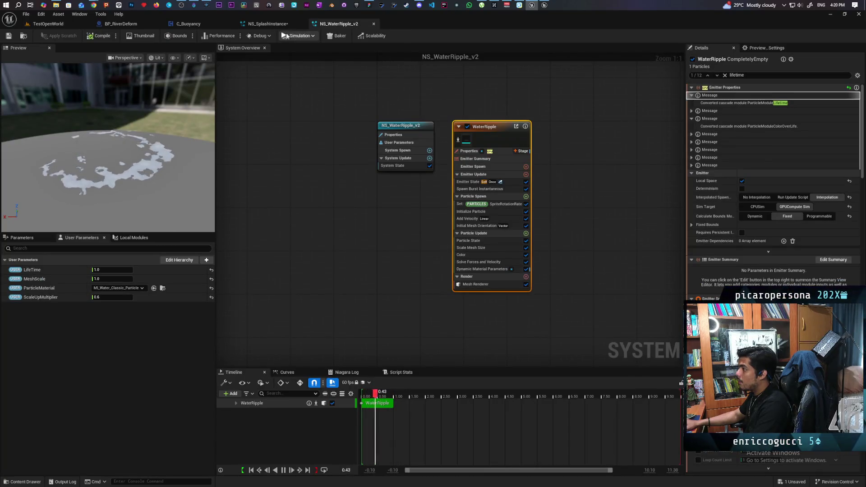
# Step: Glance over NS_SplashInstance, then fly the TestOpenWorld view forward into the grass
pyautogui.click(280, 24)
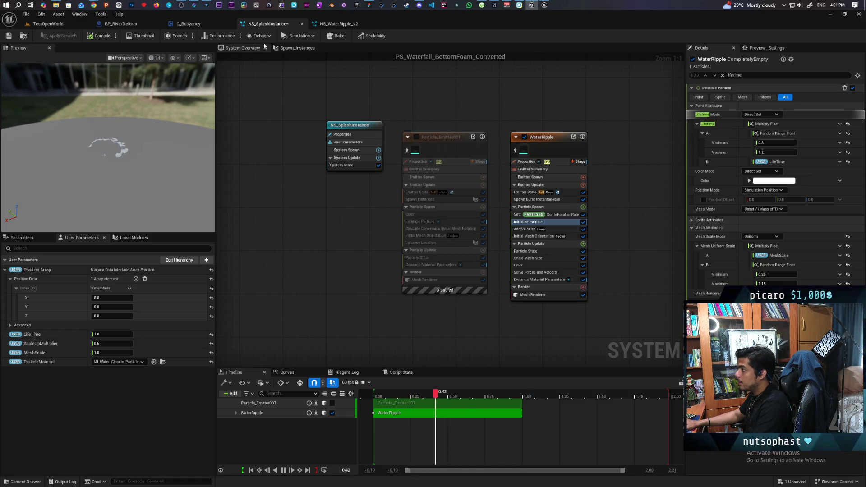
pyautogui.click(70, 23)
pyautogui.moveTo(360, 270)
pyautogui.mouseDown()
pyautogui.moveTo(397, 199)
pyautogui.moveTo(397, 148)
pyautogui.moveTo(396, 162)
pyautogui.mouseUp()
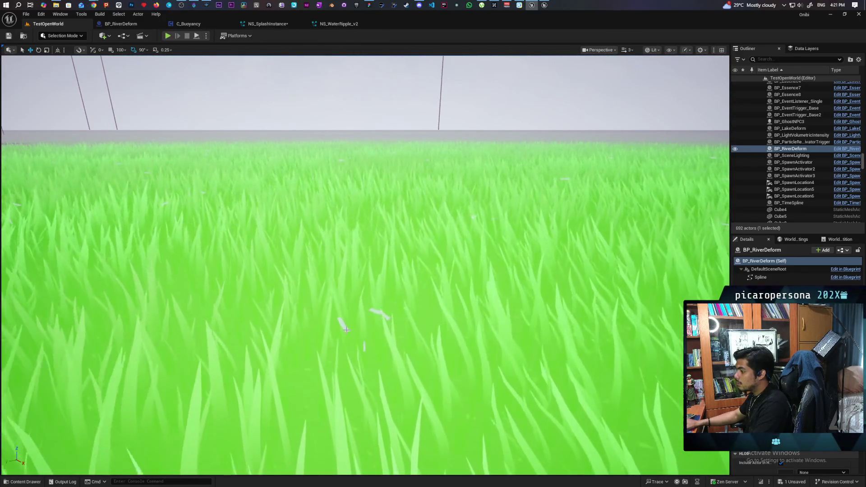
# Step: Open the TempleMap level from the Content Drawer, saving NS_SplashInstance when prompted
pyautogui.click(279, 289)
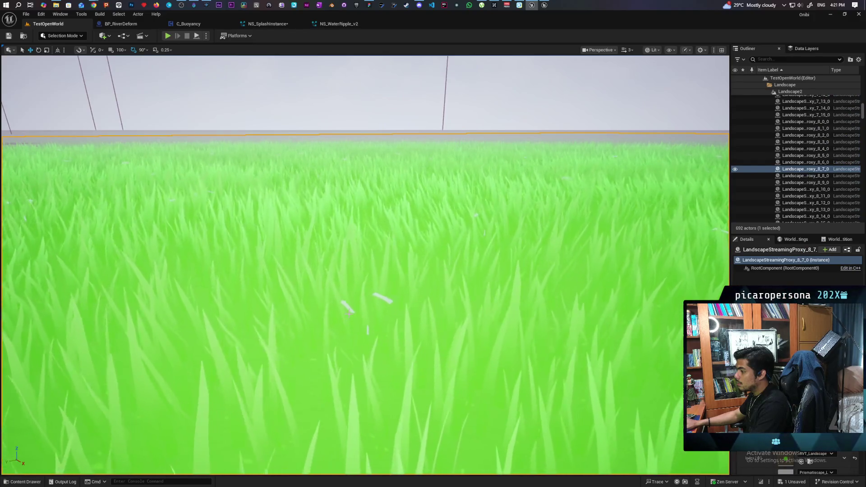
pyautogui.moveTo(396, 163)
pyautogui.mouseDown()
pyautogui.moveTo(397, 253)
pyautogui.moveTo(379, 221)
pyautogui.moveTo(379, 253)
pyautogui.mouseUp()
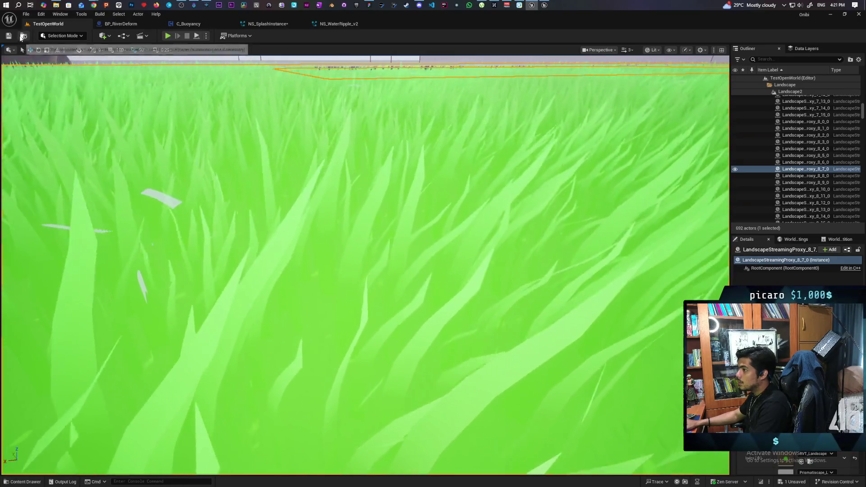
pyautogui.hotkey('ctrl', 'space')
pyautogui.doubleClick(420, 362)
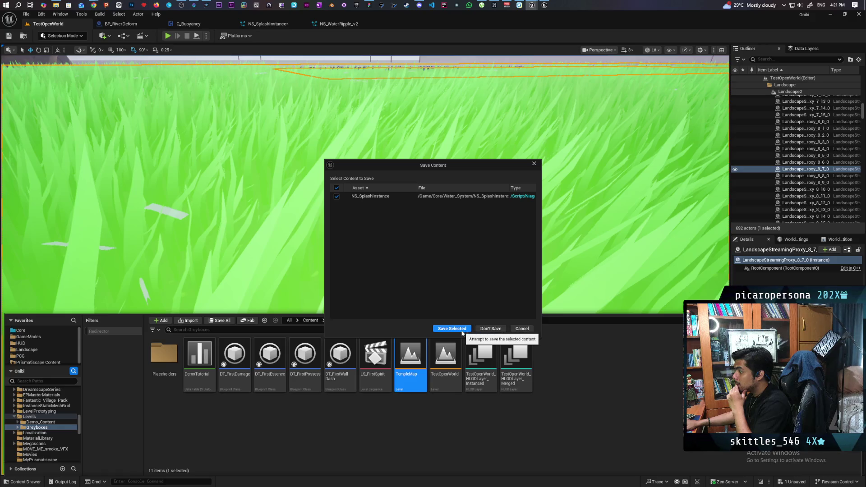
pyautogui.click(461, 329)
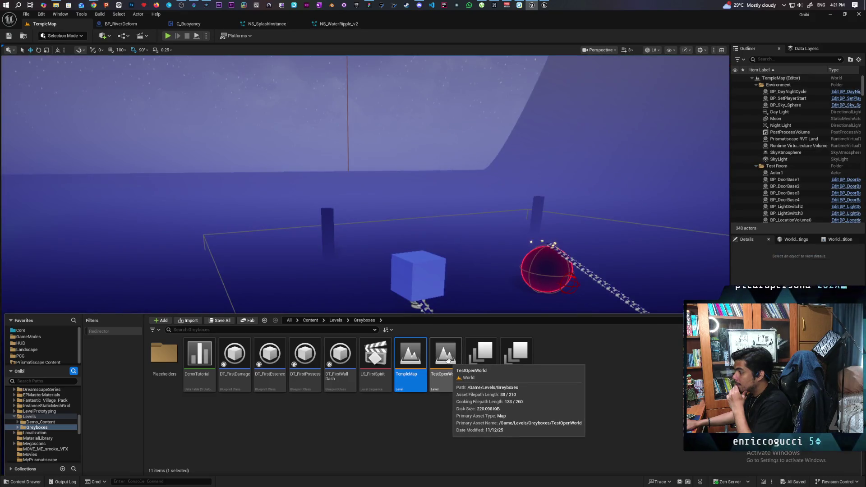
# Step: Reopen the TestOpenWorld level and bring the NS_SplashInstance system back up
pyautogui.doubleClick(448, 362)
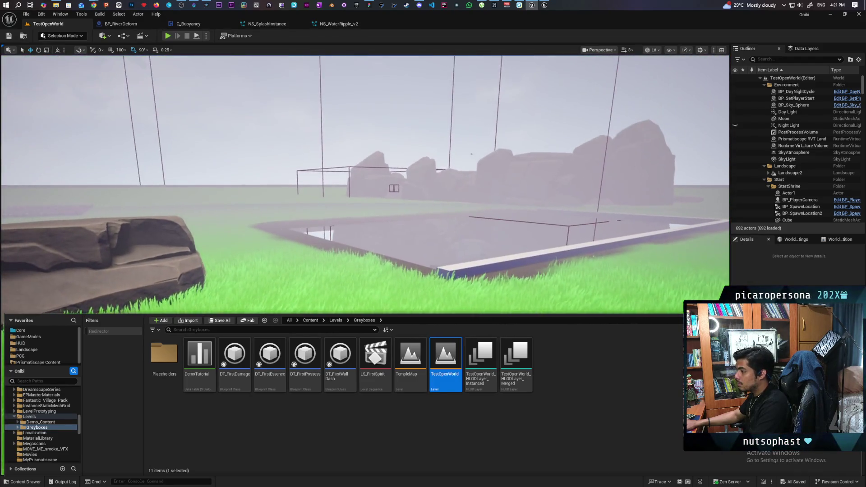
pyautogui.click(266, 24)
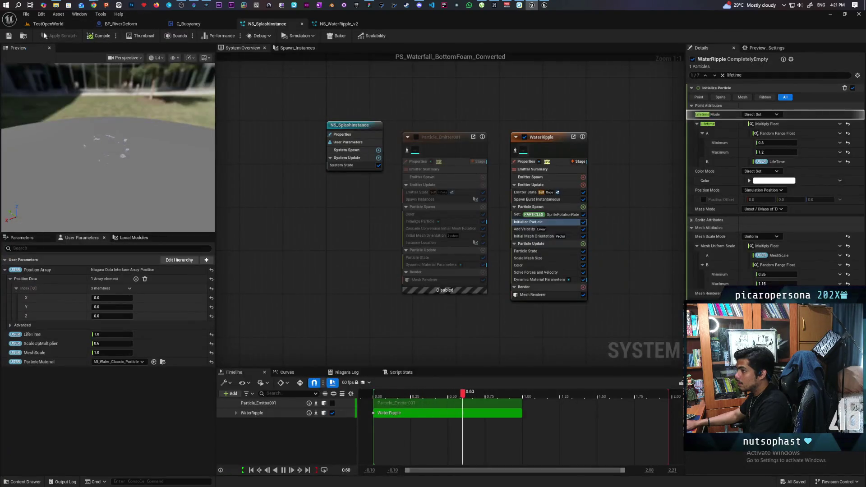
# Step: Drag NS_SplashInstance from the Water_System folder onto the rock in TestOpenWorld
pyautogui.click(50, 24)
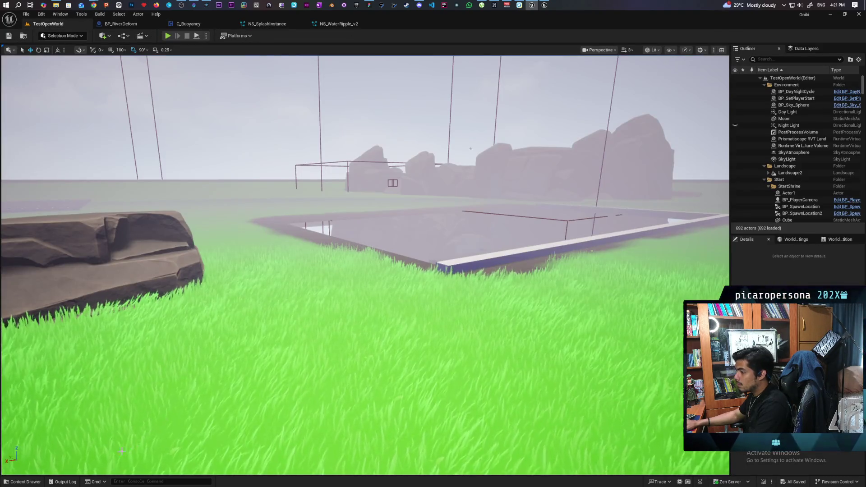
pyautogui.click(27, 481)
pyautogui.moveTo(408, 383)
pyautogui.mouseDown()
pyautogui.moveTo(367, 285)
pyautogui.moveTo(123, 235)
pyautogui.moveTo(110, 251)
pyautogui.moveTo(125, 254)
pyautogui.mouseUp()
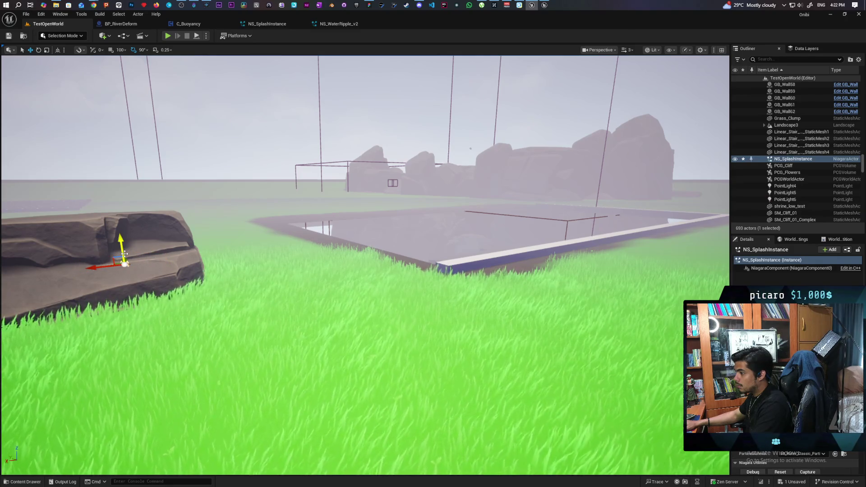
# Step: Frame the new splash actor and preview it in game view among the grass and rocks
pyautogui.press('f')
pyautogui.scroll(5, 365, 265)
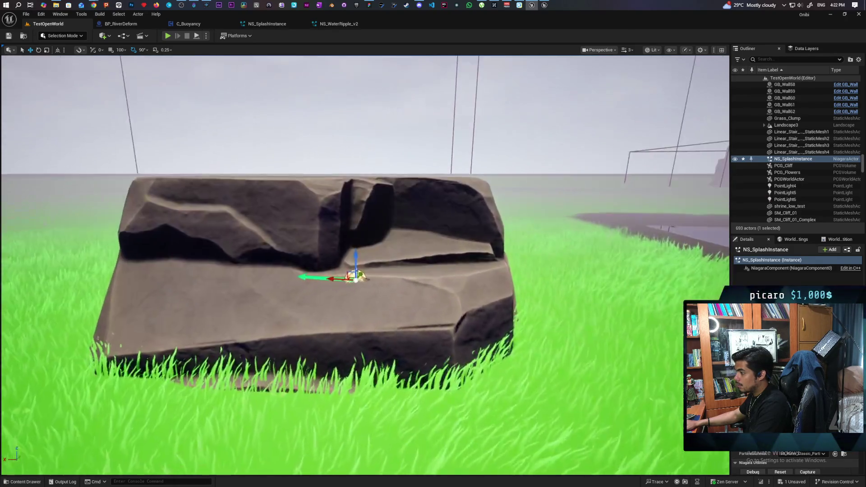
pyautogui.scroll(-4, 364, 265)
pyautogui.scroll(4, 364, 266)
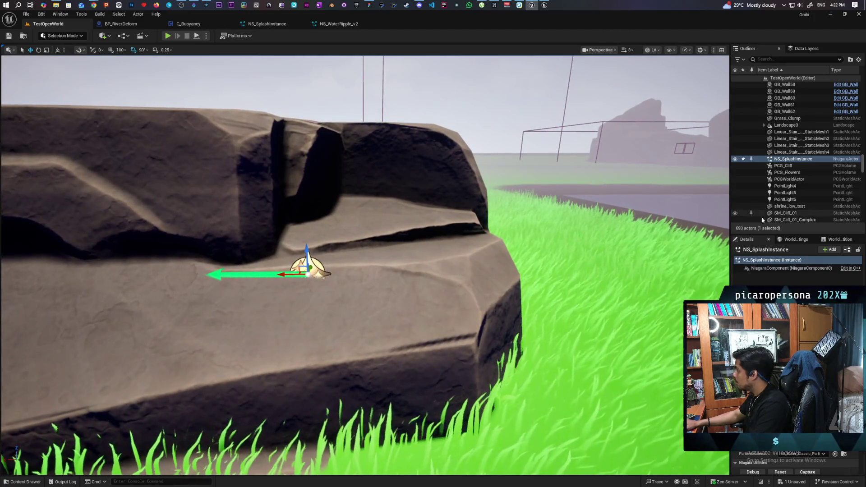
pyautogui.press('g')
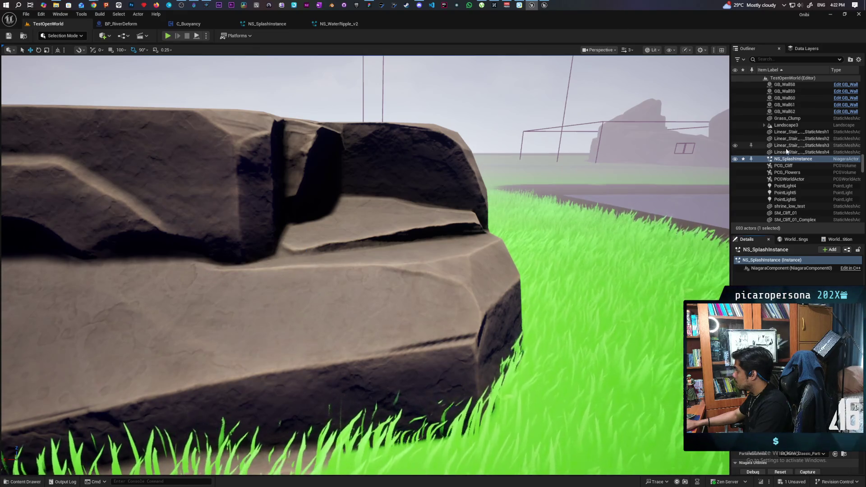
pyautogui.doubleClick(785, 159)
pyautogui.moveTo(475, 320); pyautogui.dragTo(580, 334)
pyautogui.scroll(-1, 796, 462)
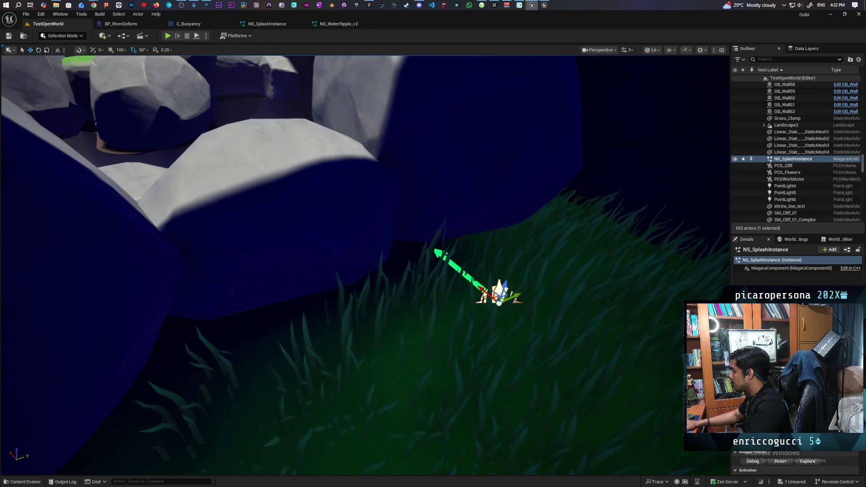
# Step: Scroll through the placed splash actor's Details panel
pyautogui.scroll(-3, 796, 460)
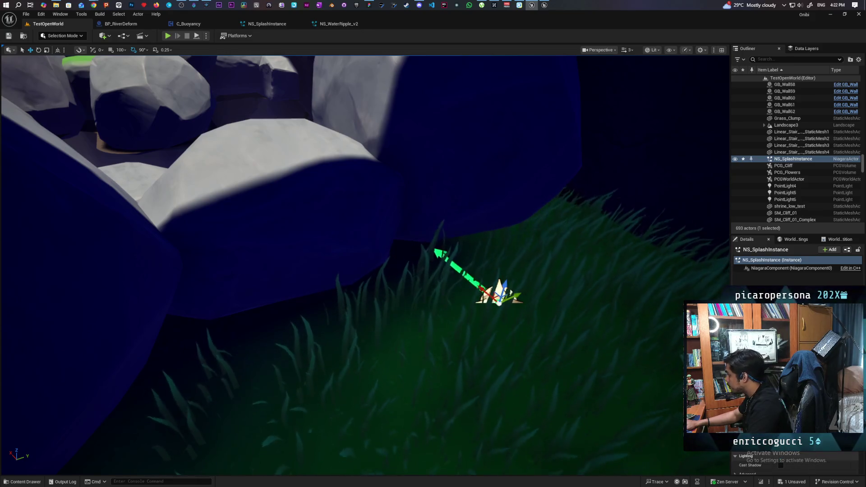
pyautogui.scroll(-2, 796, 462)
pyautogui.scroll(2, 796, 460)
pyautogui.scroll(1, 796, 460)
pyautogui.scroll(2, 796, 460)
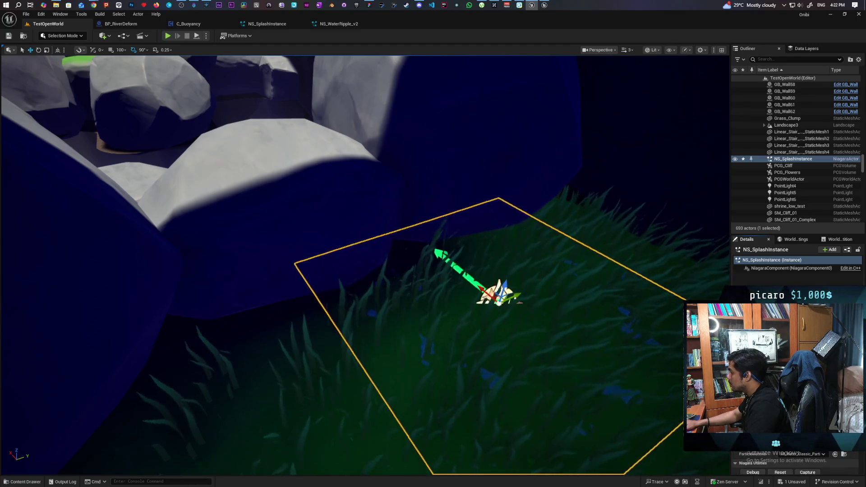
pyautogui.scroll(2, 793, 462)
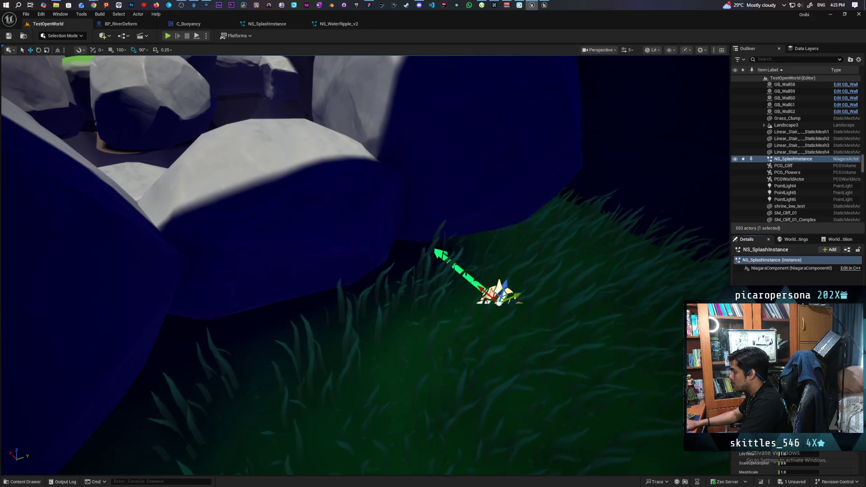
# Step: Fly around the splash actor with WASD against the rocks and cliff, then return to NS_SplashInstance
pyautogui.press('s')
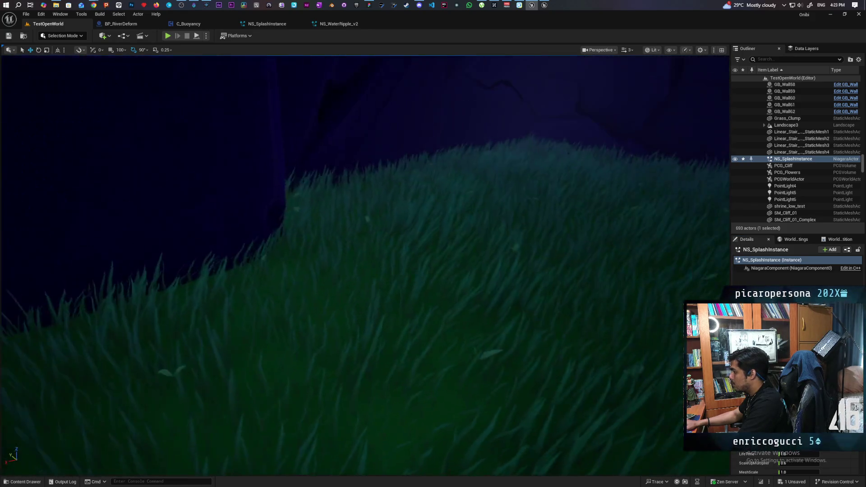
pyautogui.press('w')
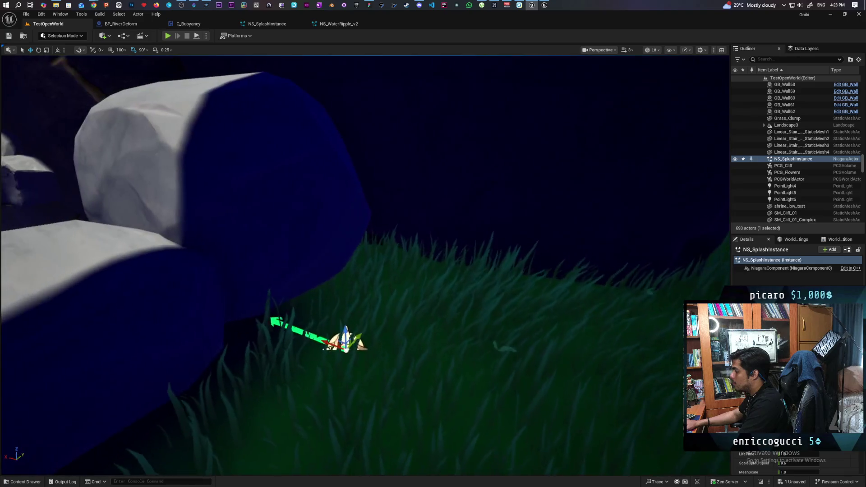
pyautogui.press('a')
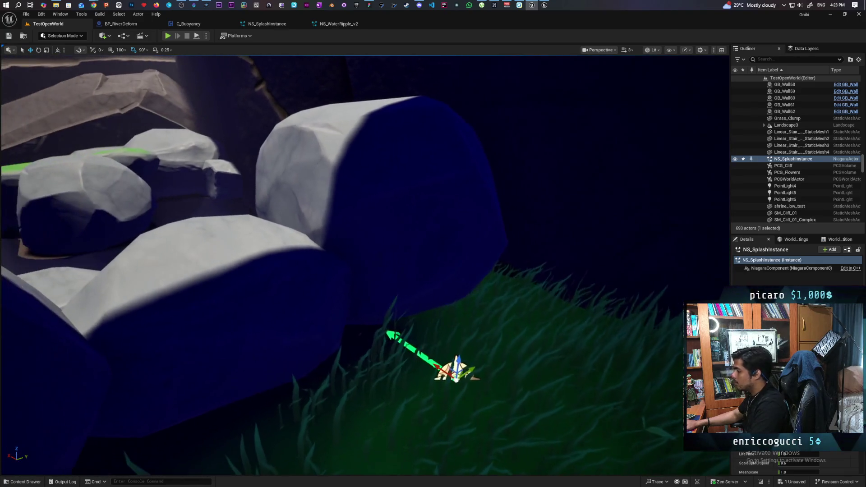
pyautogui.press('s')
pyautogui.press('w')
pyautogui.press('s')
pyautogui.press('w')
pyautogui.press('s')
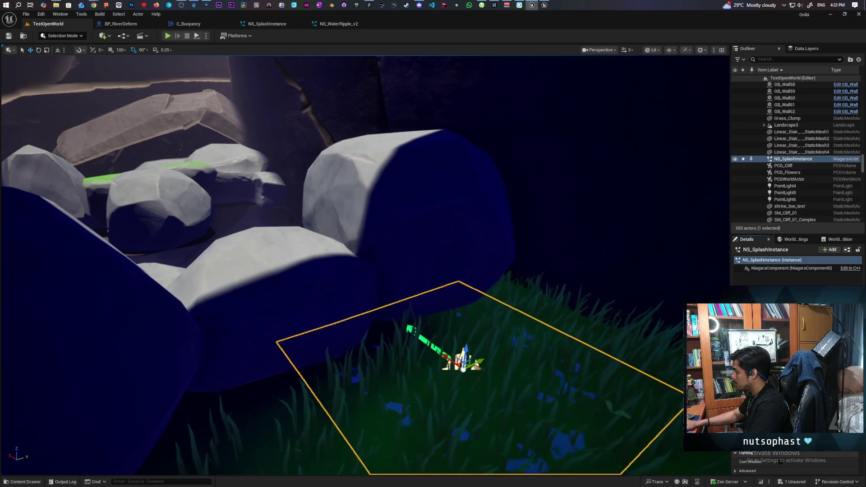
pyautogui.press('w')
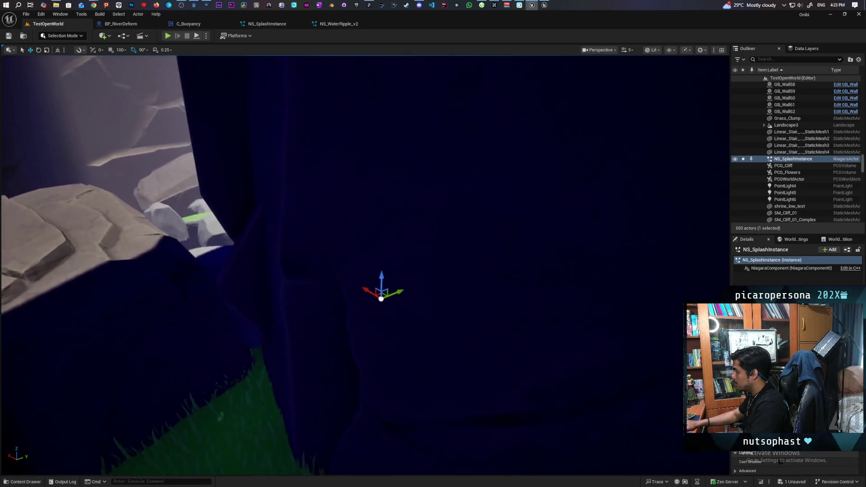
pyautogui.press('s')
pyautogui.press('d')
pyautogui.press('s')
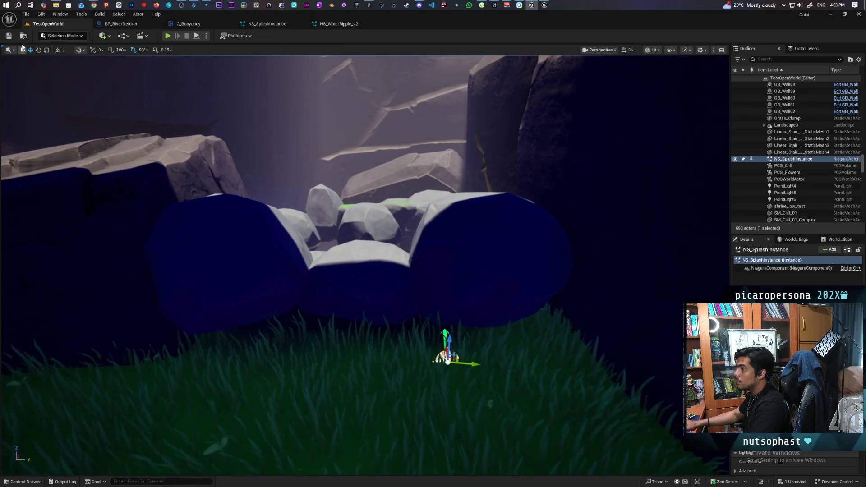
pyautogui.click(280, 22)
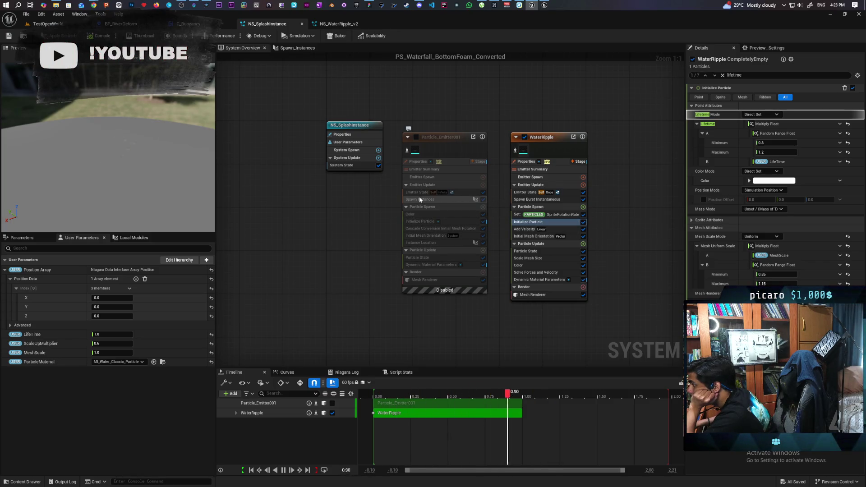
# Step: Compare the Initialize Particle settings of Particle_Emitter001 and WaterRipple, ending on Particle_Emitter001's
pyautogui.click(436, 222)
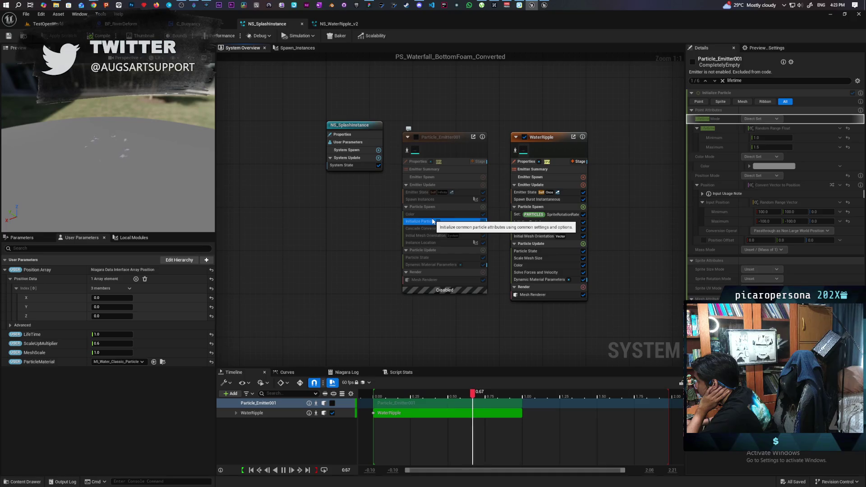
pyautogui.click(526, 224)
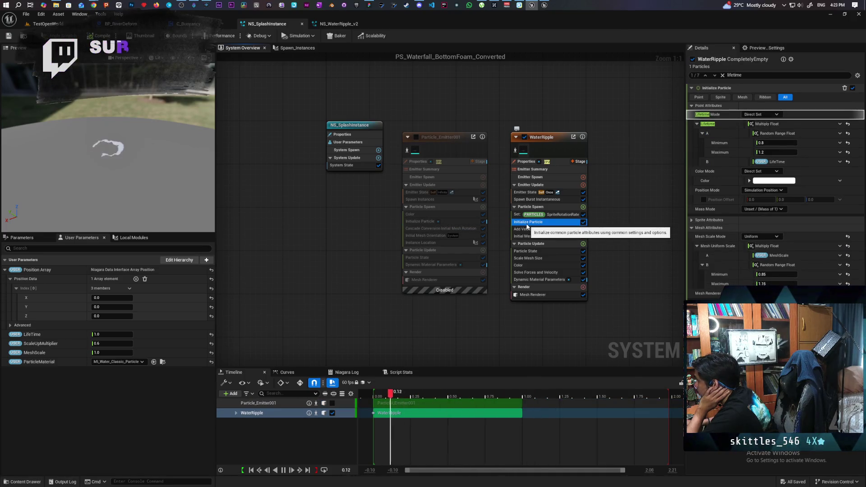
pyautogui.click(463, 221)
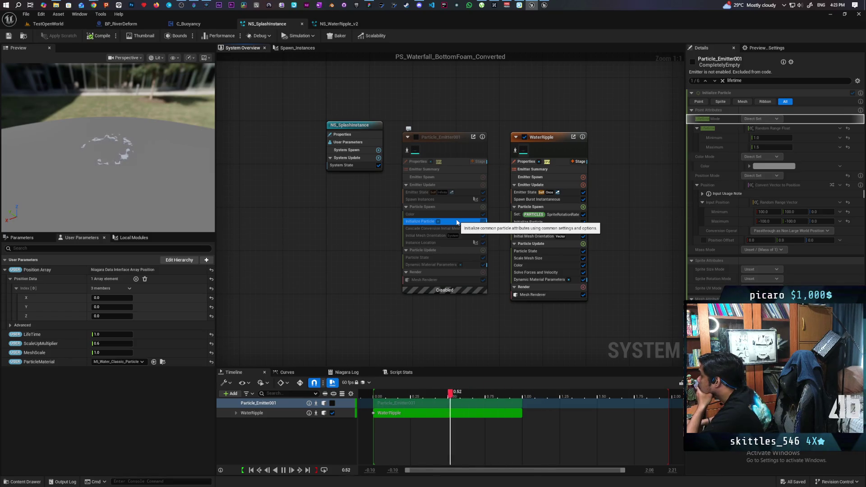
pyautogui.click(523, 221)
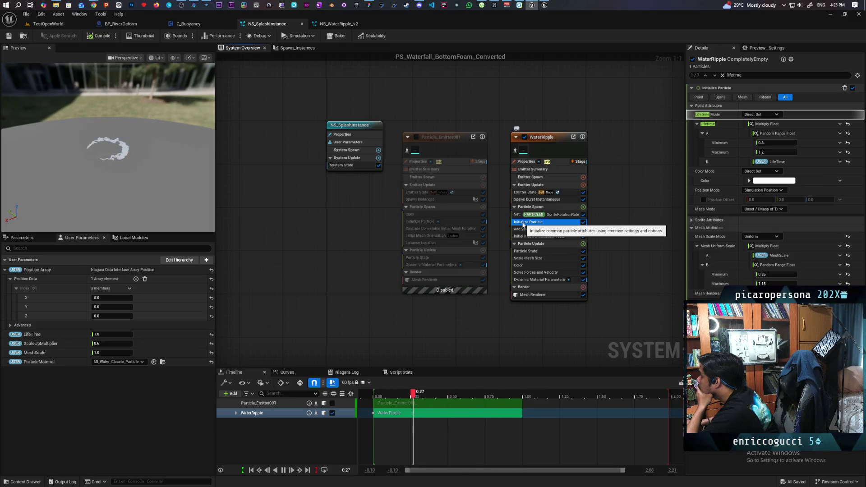
pyautogui.click(466, 223)
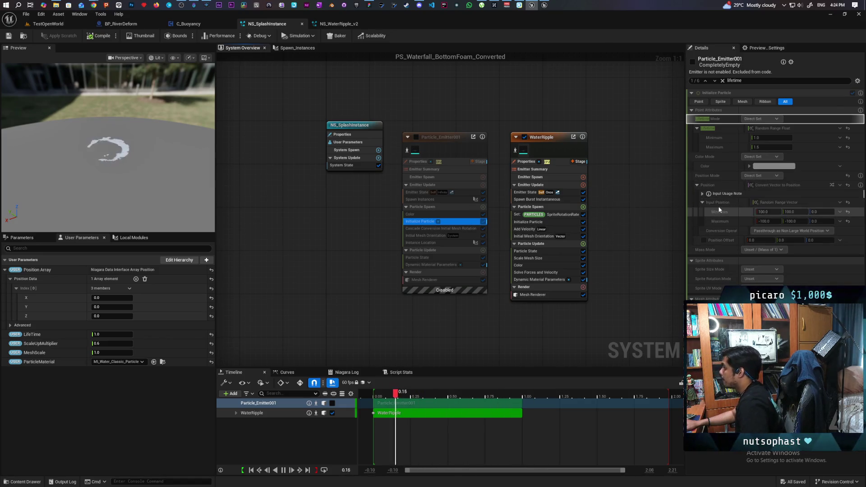
# Step: Copy Particle_Emitter001's Random Range Vector Position Mode (100 to -100) into WaterRipple and save
pyautogui.rightClick(715, 175)
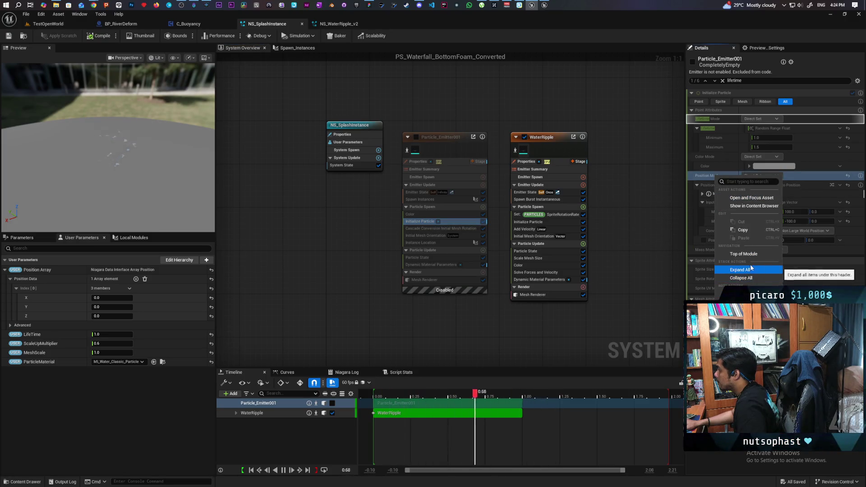
pyautogui.click(750, 229)
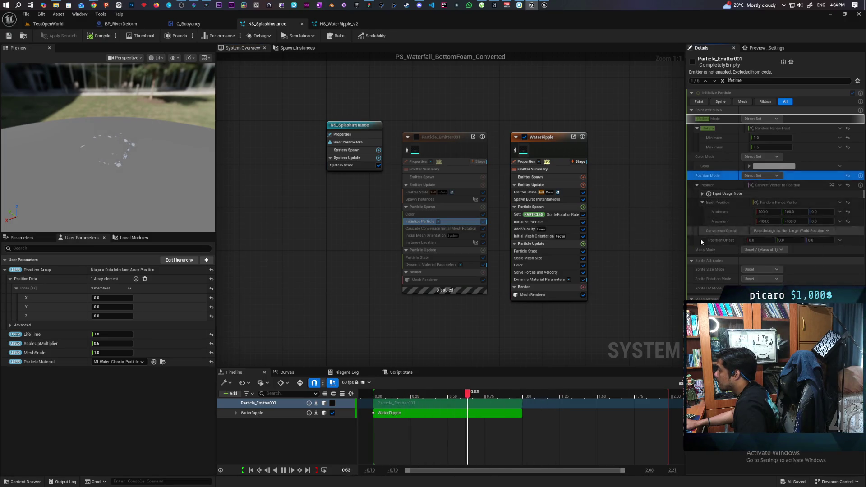
pyautogui.click(522, 223)
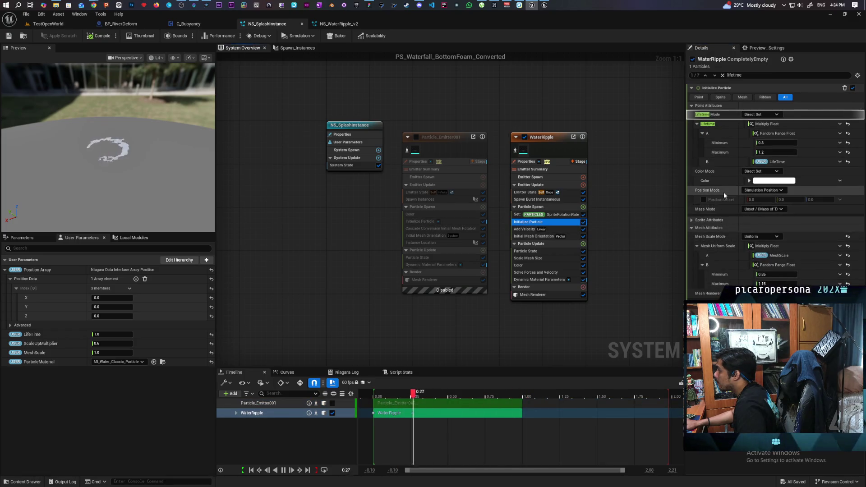
pyautogui.rightClick(723, 190)
pyautogui.click(751, 254)
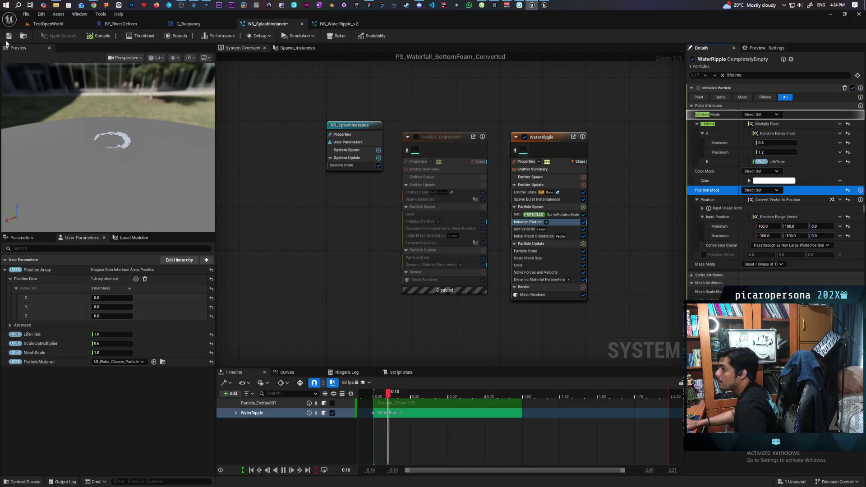
pyautogui.click(7, 39)
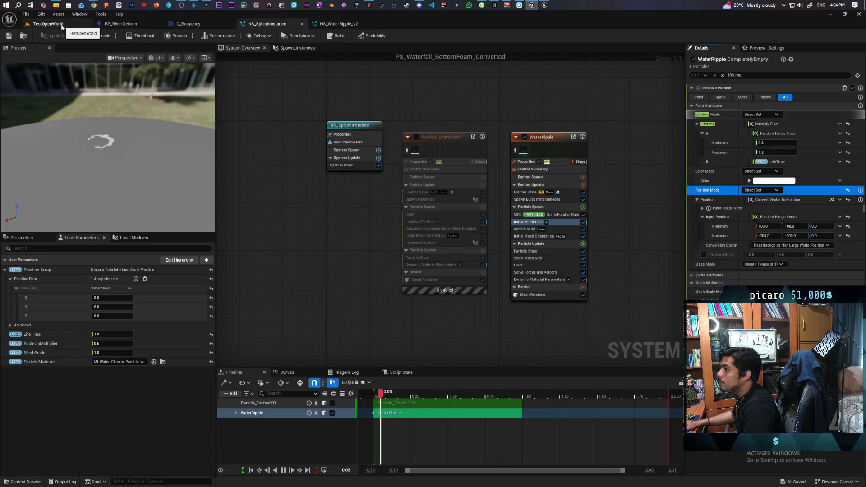
pyautogui.click(49, 23)
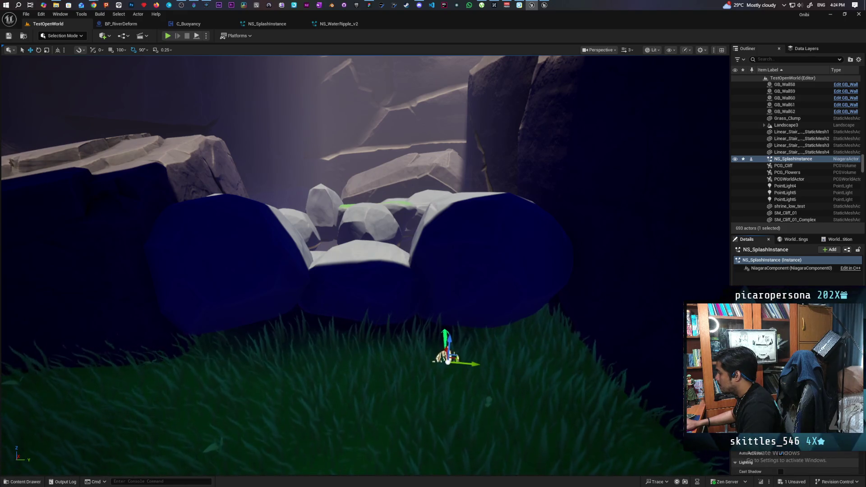
# Step: Reset the splash actor in TestOpenWorld to replay the effect, then return to NS_SplashInstance
pyautogui.scroll(1, 796, 462)
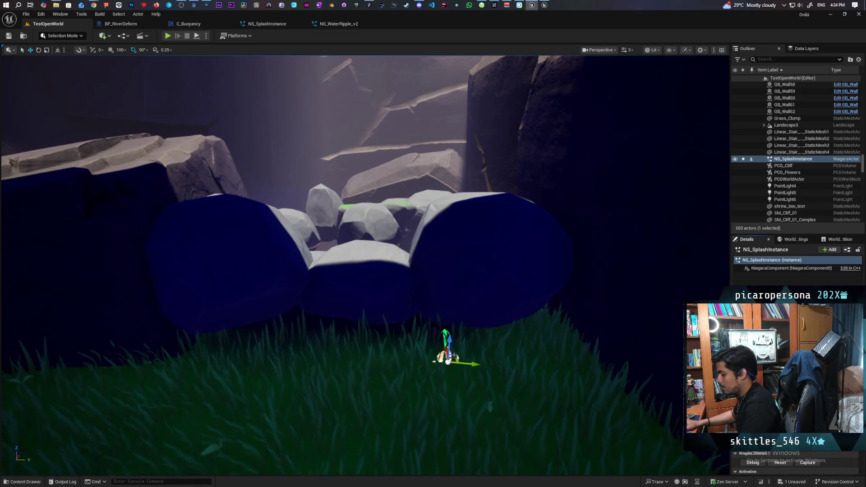
pyautogui.click(779, 463)
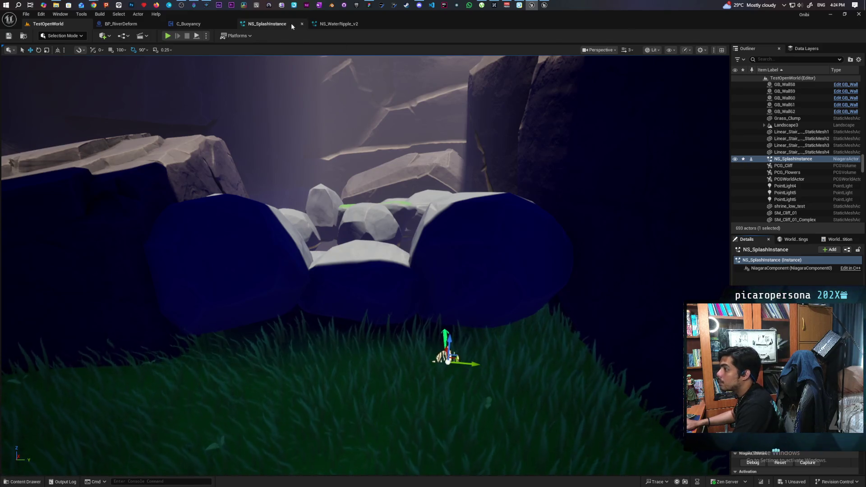
pyautogui.click(270, 23)
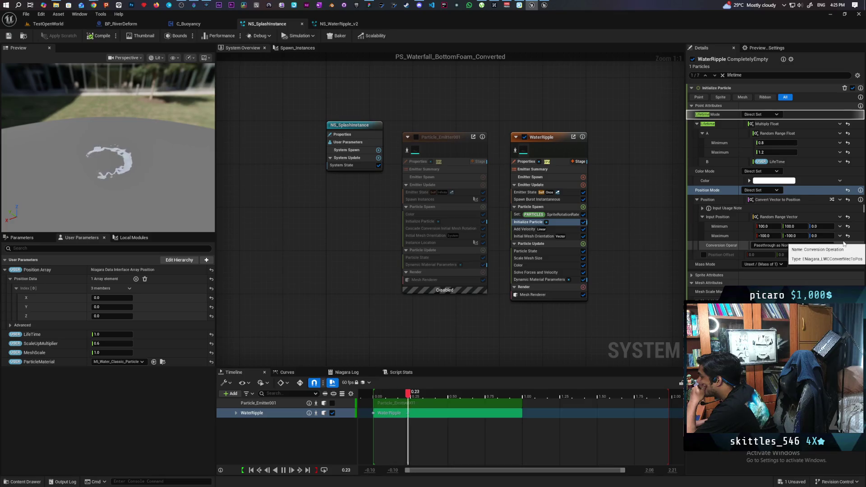
# Step: Reset WaterRipple's Position Minimum and Maximum inputs to their defaults
pyautogui.click(847, 226)
pyautogui.click(848, 235)
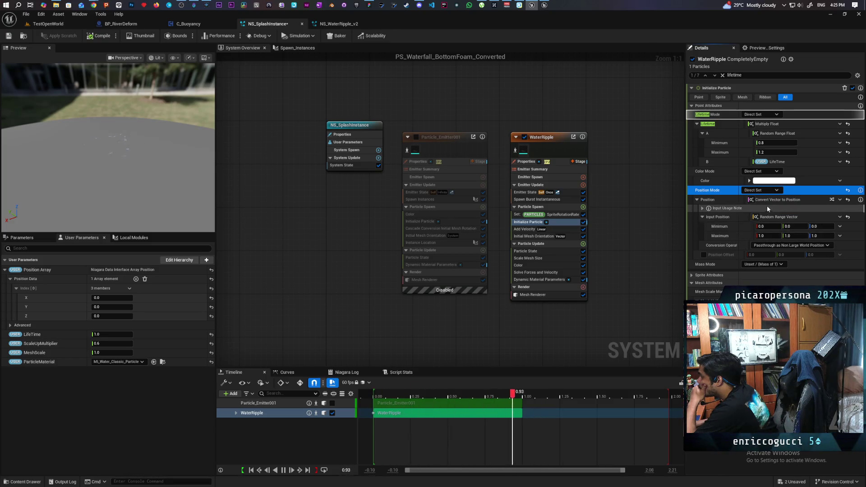
pyautogui.click(696, 199)
pyautogui.click(696, 199)
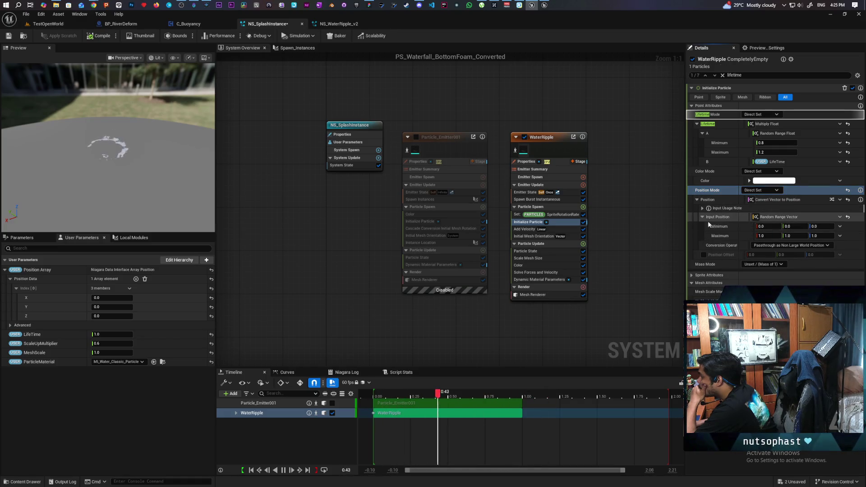
pyautogui.click(701, 208)
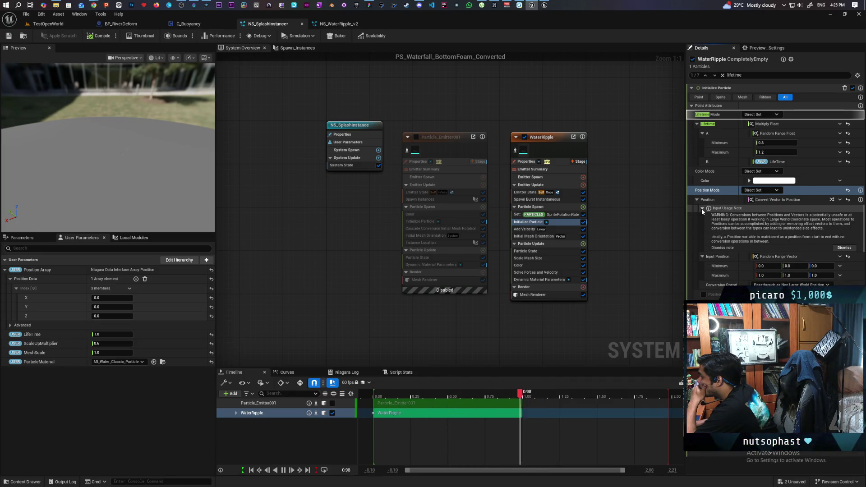
pyautogui.click(701, 208)
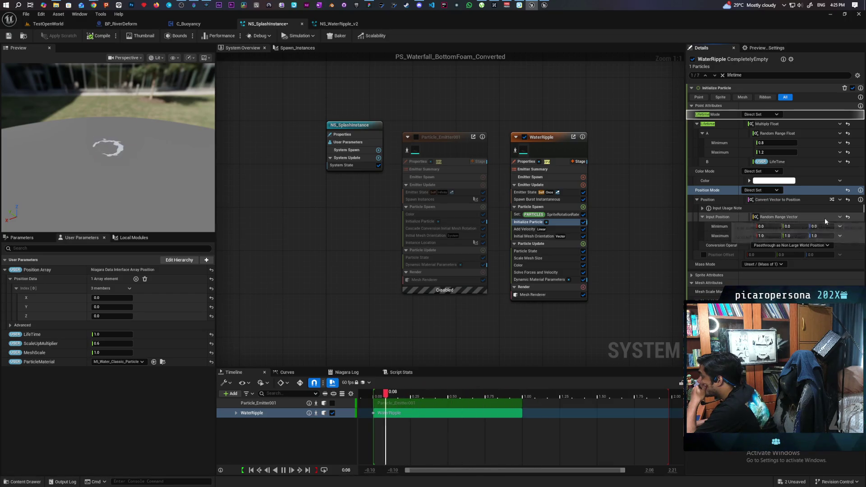
# Step: Reset Input Position to a plain 0, 0, 0 vector and compile the system
pyautogui.click(787, 218)
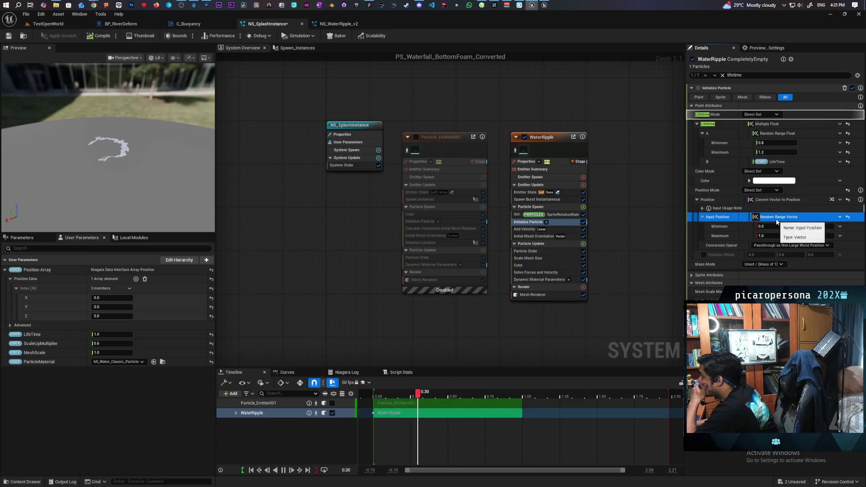
pyautogui.click(839, 218)
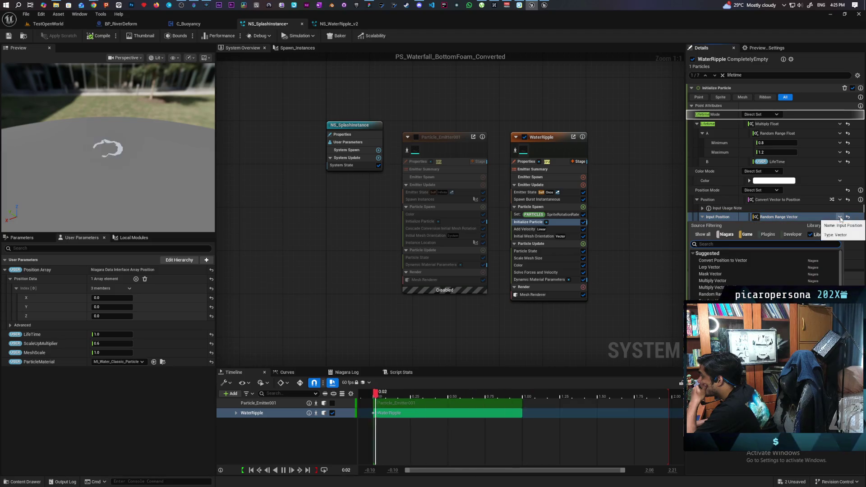
pyautogui.click(840, 219)
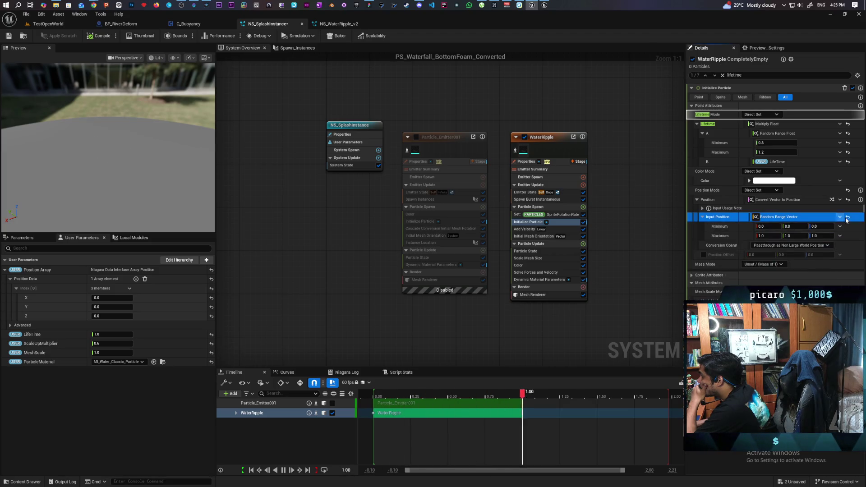
pyautogui.click(847, 218)
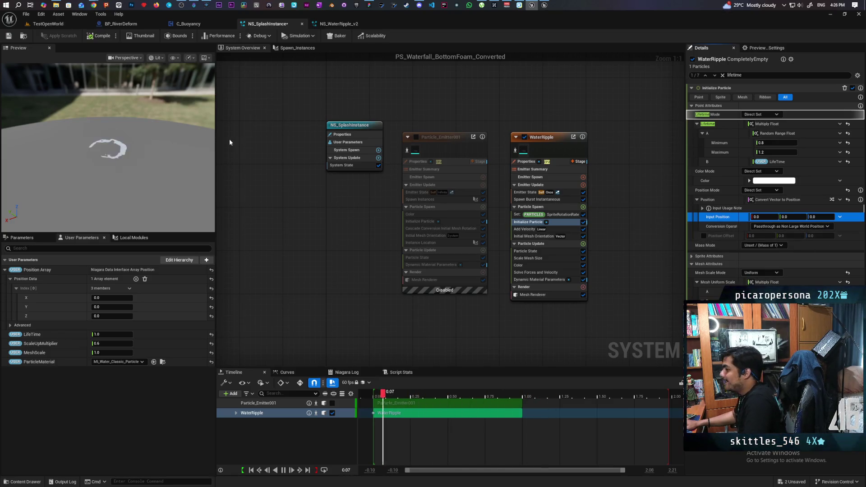
pyautogui.click(8, 36)
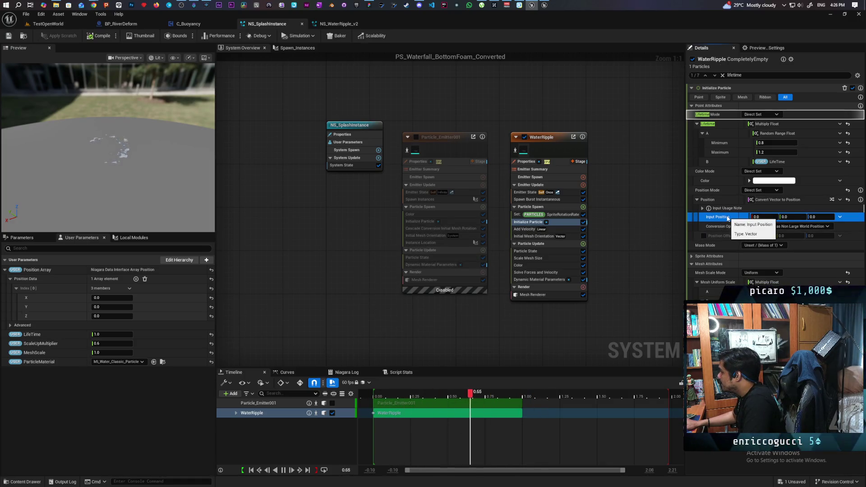
pyautogui.click(46, 24)
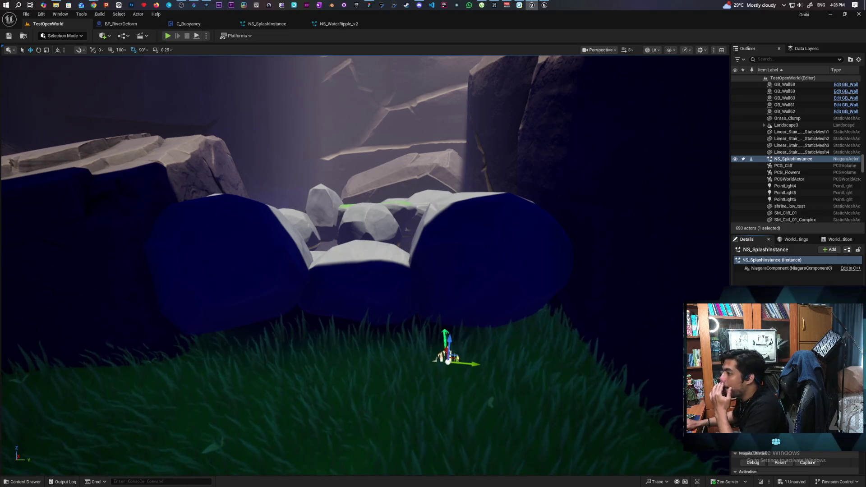
# Step: Review the BP_RiverDeform and C_Buoyancy blueprint graphs, then bring NS_SplashInstance back to the front
pyautogui.click(122, 25)
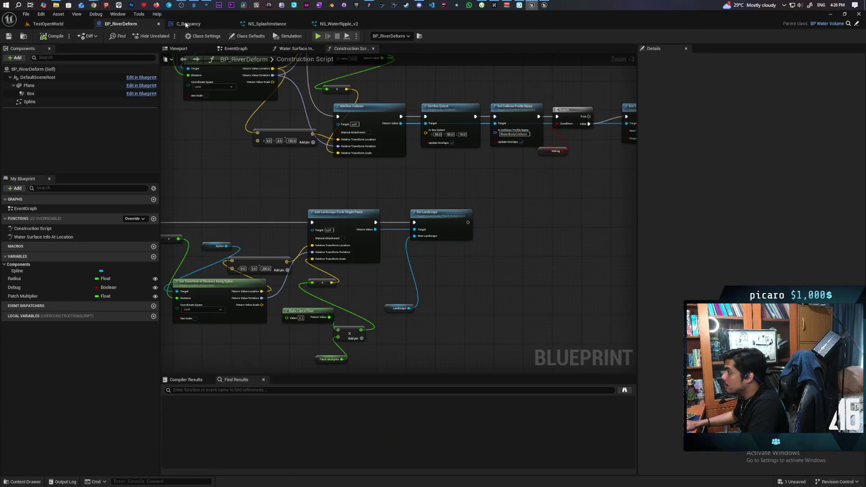
pyautogui.click(185, 24)
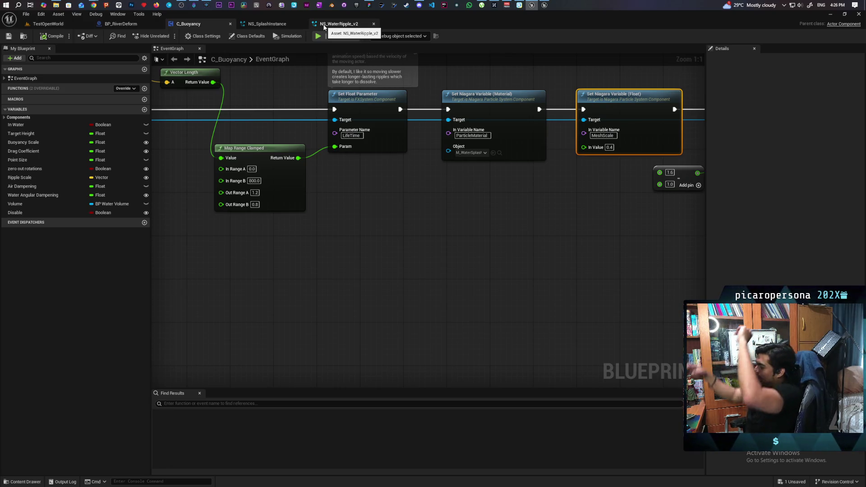
pyautogui.click(267, 24)
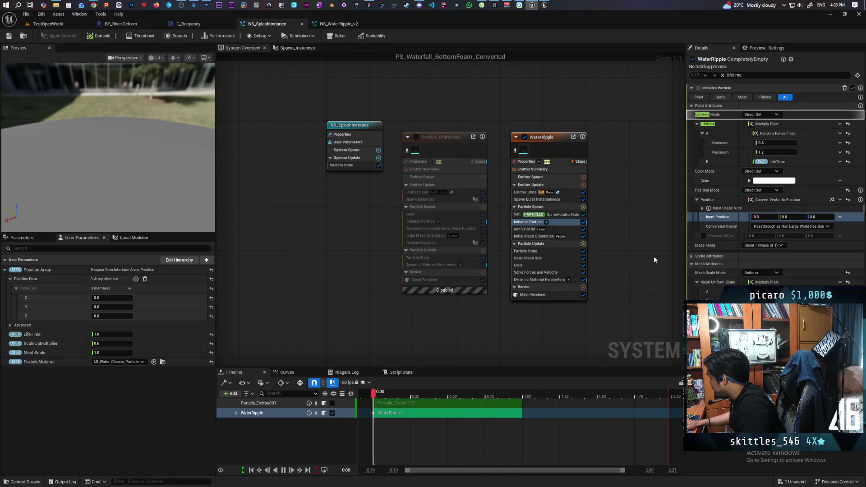
pyautogui.click(456, 222)
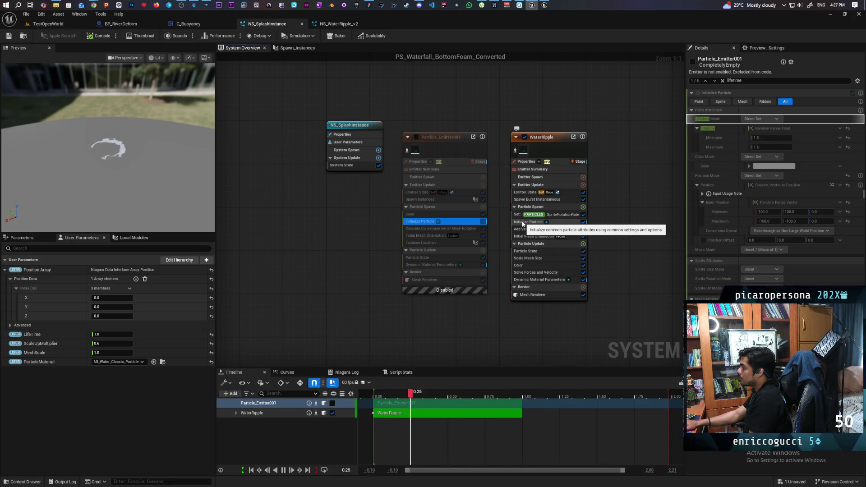
pyautogui.click(523, 222)
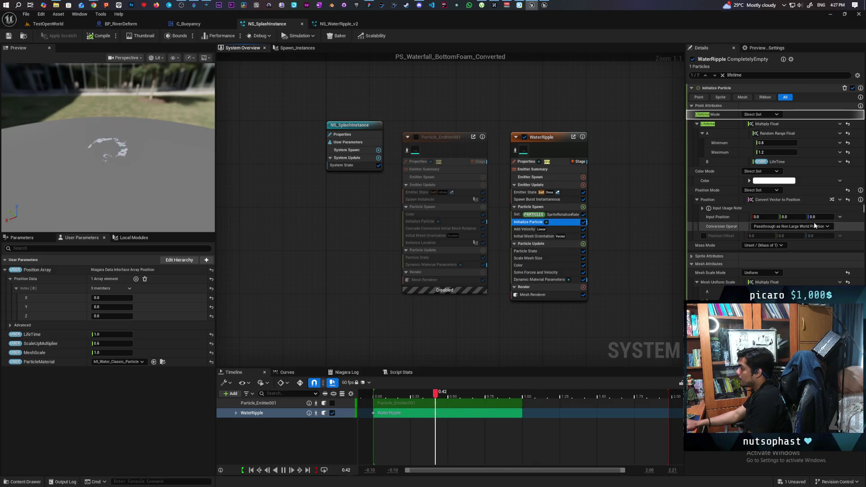
pyautogui.click(702, 209)
pyautogui.click(702, 209)
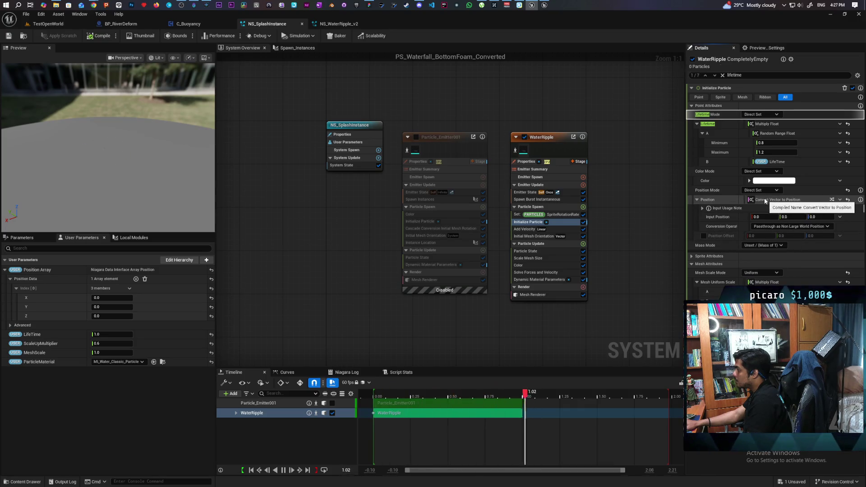
pyautogui.click(697, 200)
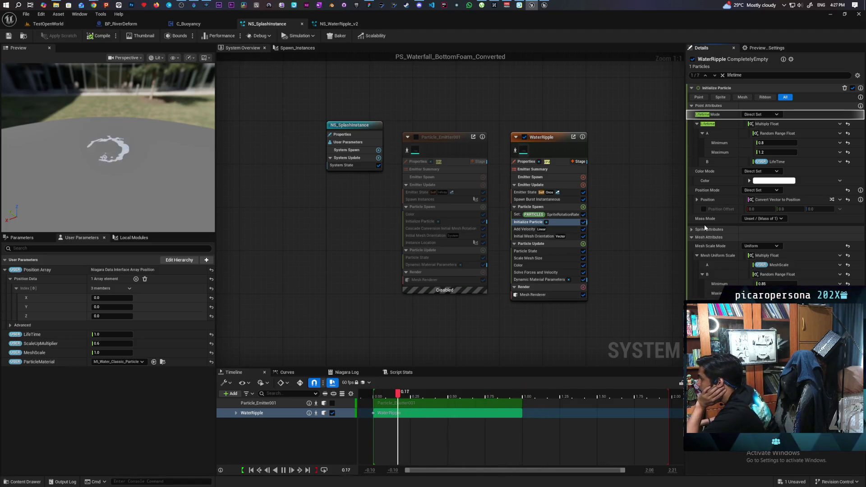
# Step: Compare WaterRipple's burst spawn with Particle_Emitter001's Spawn Instances, and clear the module search filter
pyautogui.click(556, 200)
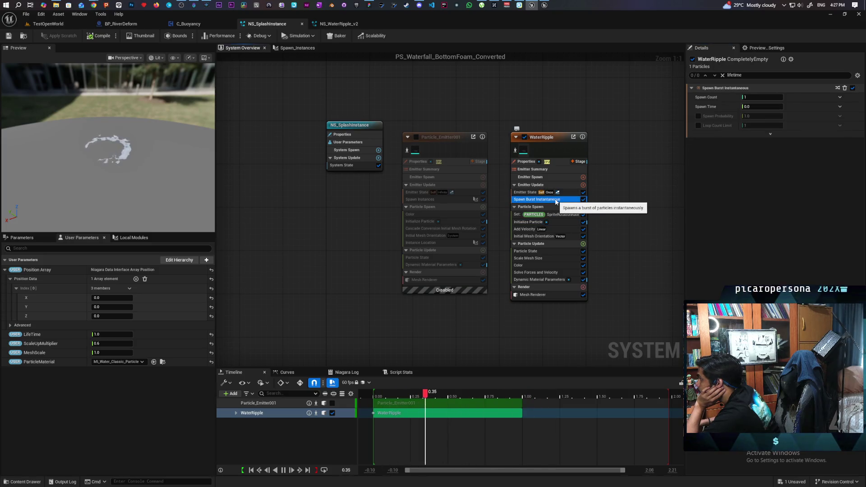
pyautogui.click(452, 200)
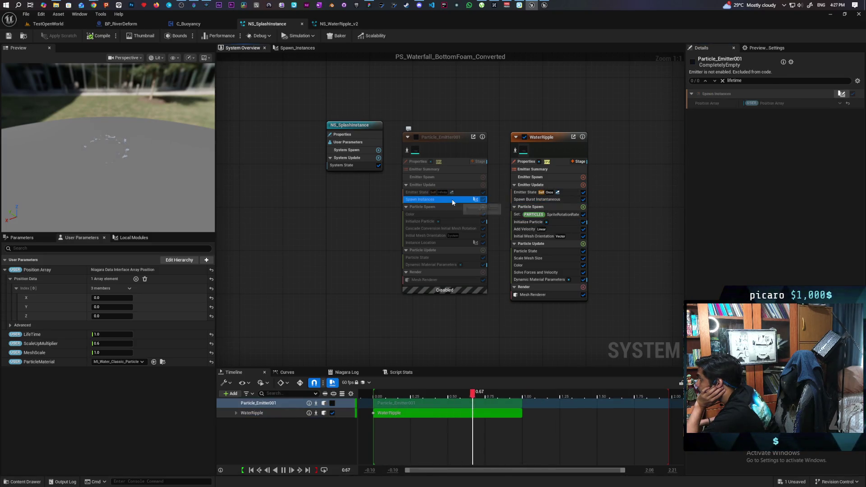
pyautogui.click(540, 200)
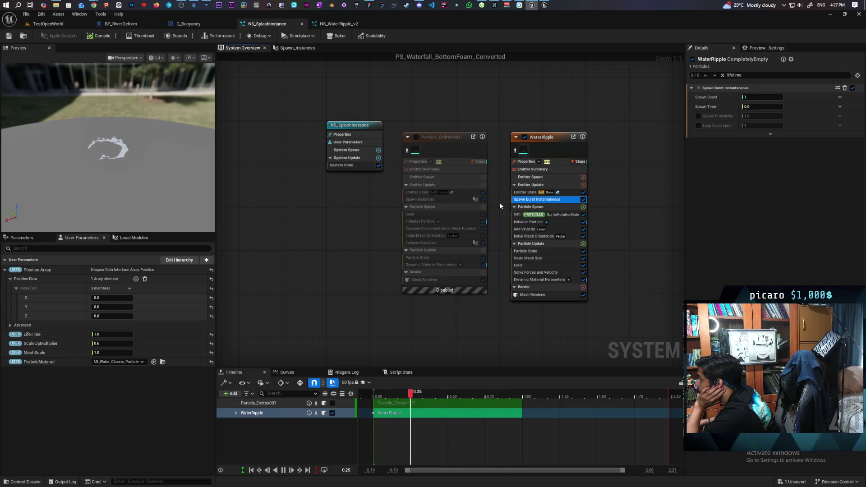
pyautogui.click(722, 76)
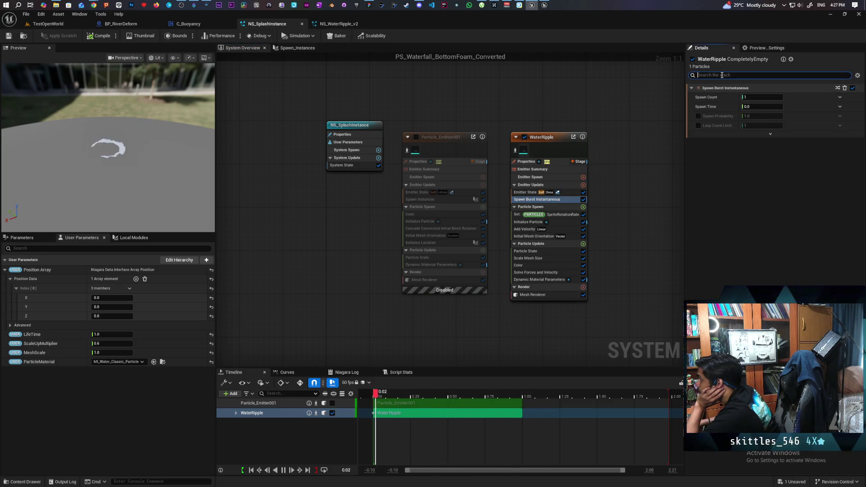
# Step: Copy Particle_Emitter001's Spawn Instances module into WaterRipple's Emitter Update
pyautogui.click(453, 198)
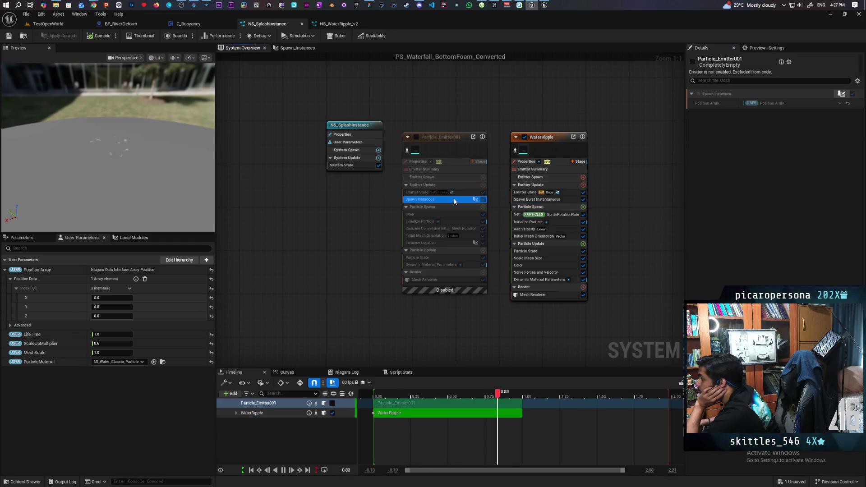
pyautogui.hotkey('ctrl', 'c')
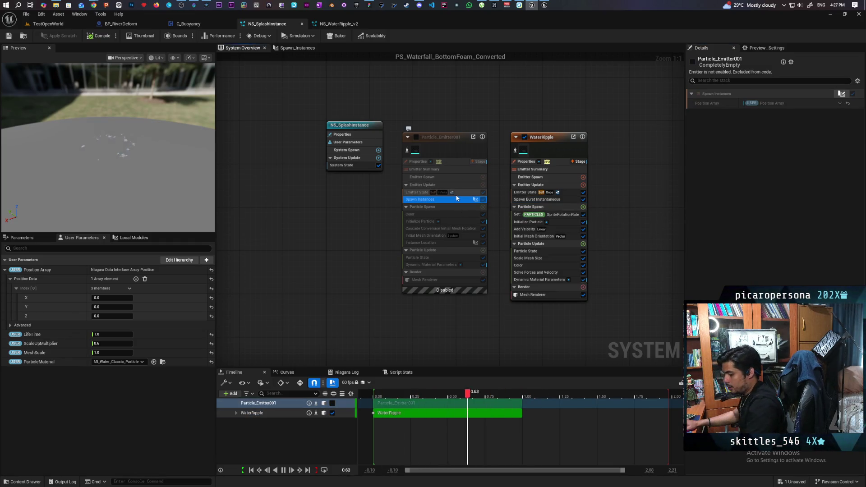
pyautogui.click(527, 200)
pyautogui.hotkey('ctrl', 'v')
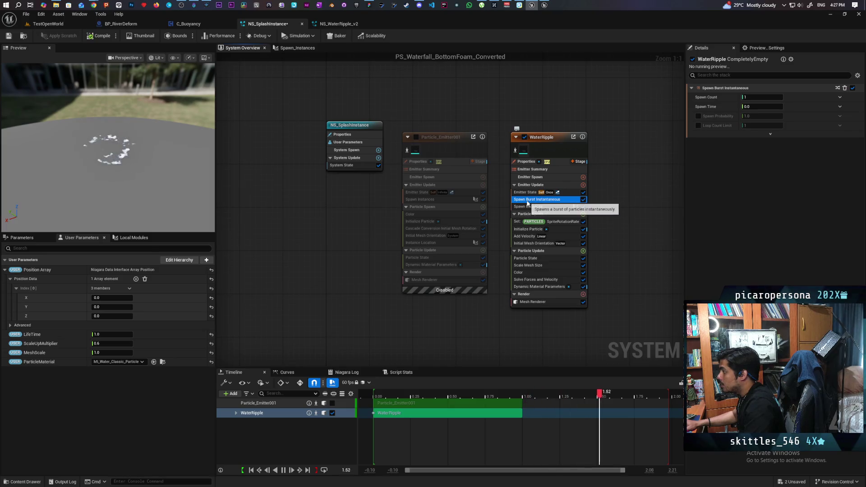
# Step: Delete WaterRipple's Spawn Burst Instantaneous, then compare both emitters' Spawn Instances and Initialize Particle settings
pyautogui.rightClick(567, 200)
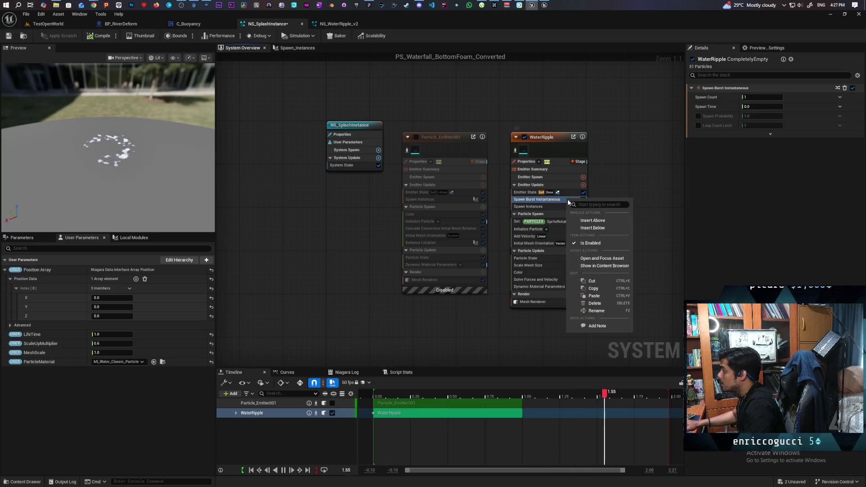
pyautogui.click(608, 302)
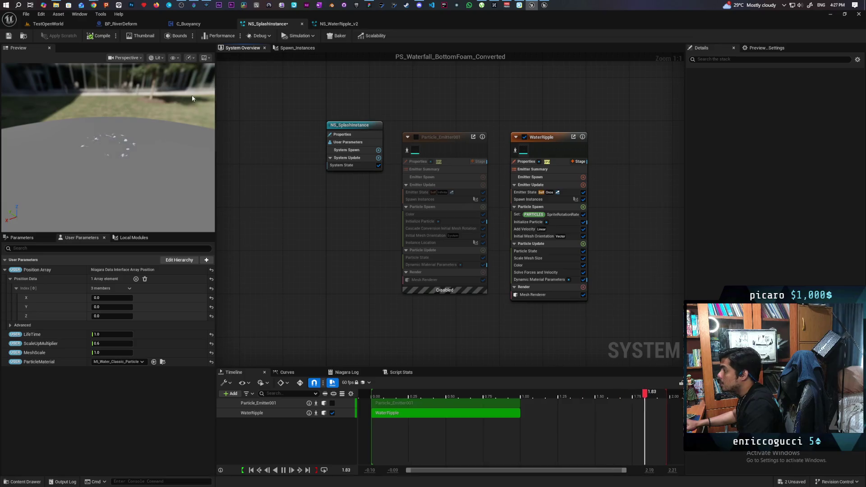
pyautogui.click(548, 198)
pyautogui.click(454, 199)
pyautogui.click(541, 200)
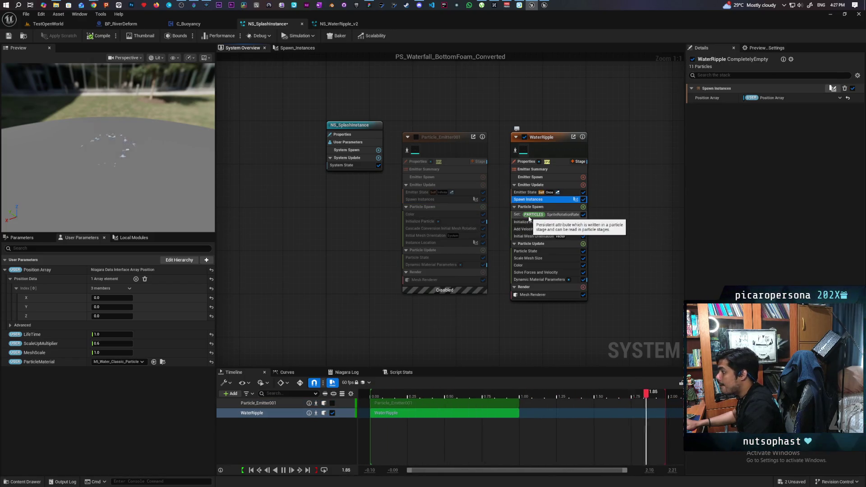
pyautogui.click(435, 221)
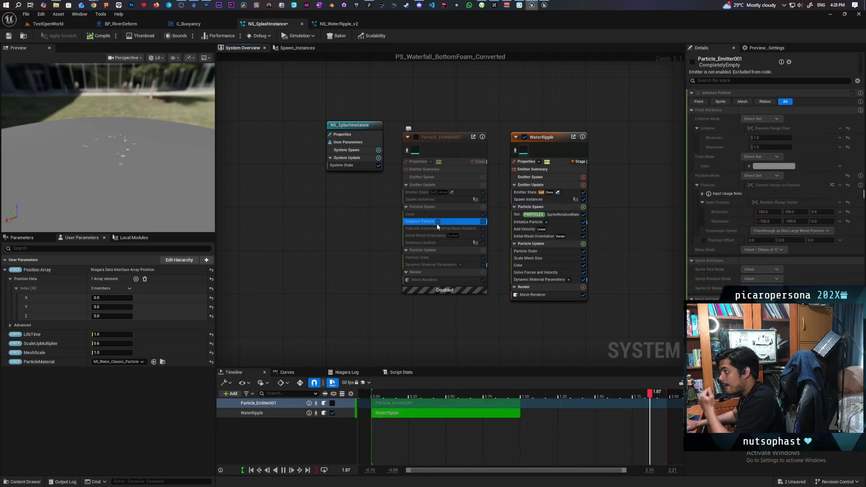
# Step: Inside Calculate Splash Locations, connect the Branch False path to the ADD node
pyautogui.click(536, 222)
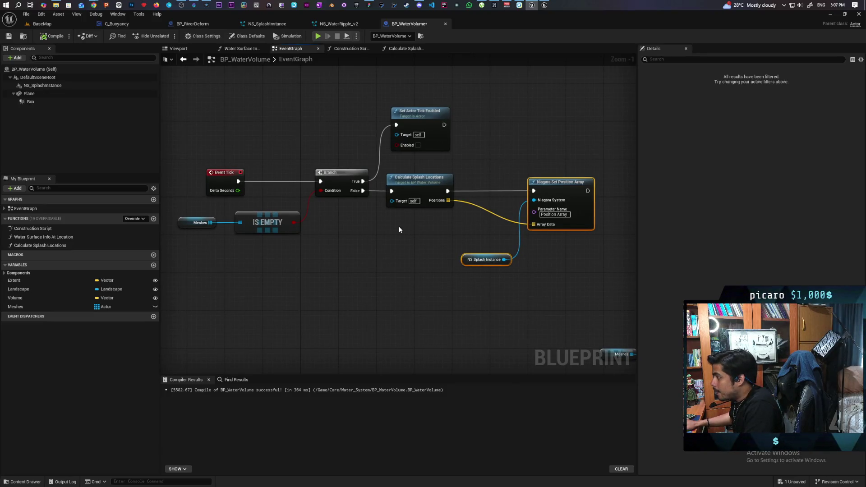
pyautogui.click(430, 201)
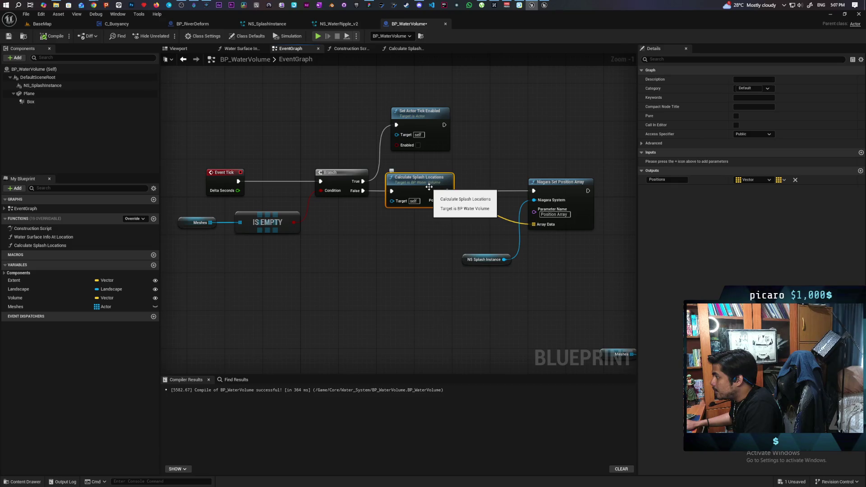
pyautogui.doubleClick(428, 187)
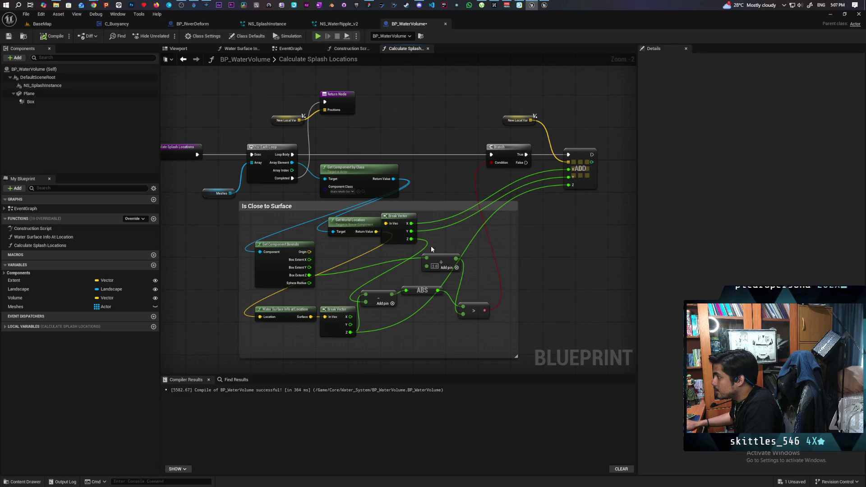
pyautogui.moveTo(439, 177)
pyautogui.mouseDown()
pyautogui.moveTo(481, 169)
pyautogui.moveTo(513, 183)
pyautogui.mouseUp()
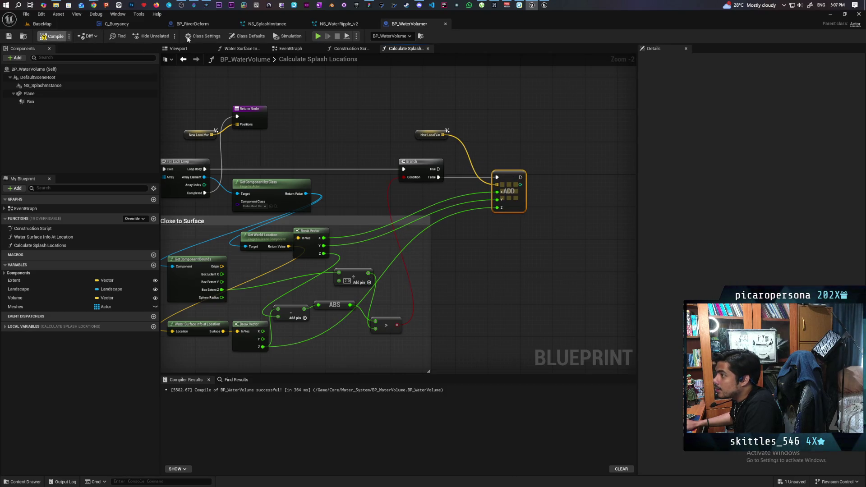
# Step: Browse the BP_RiverDeform, C_Buoyancy and BaseMap tabs, then return to BP_WaterVolume's EventGraph
pyautogui.click(193, 23)
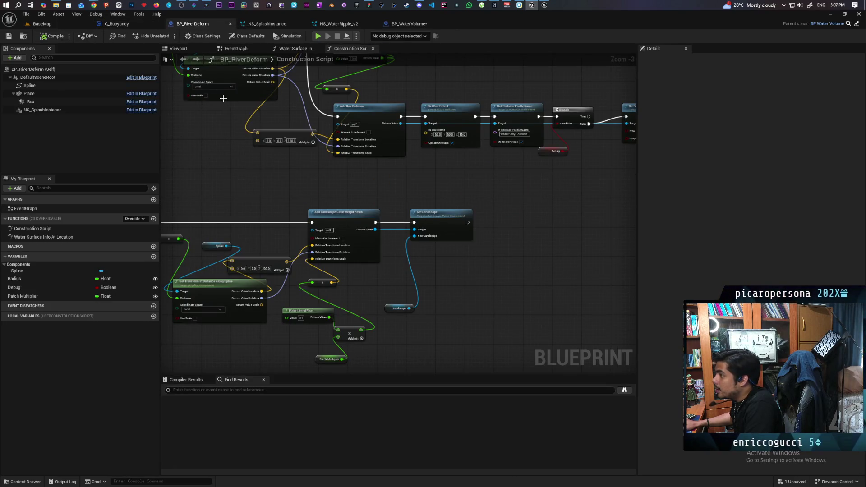
pyautogui.click(128, 26)
pyautogui.scroll(3, 396, 121)
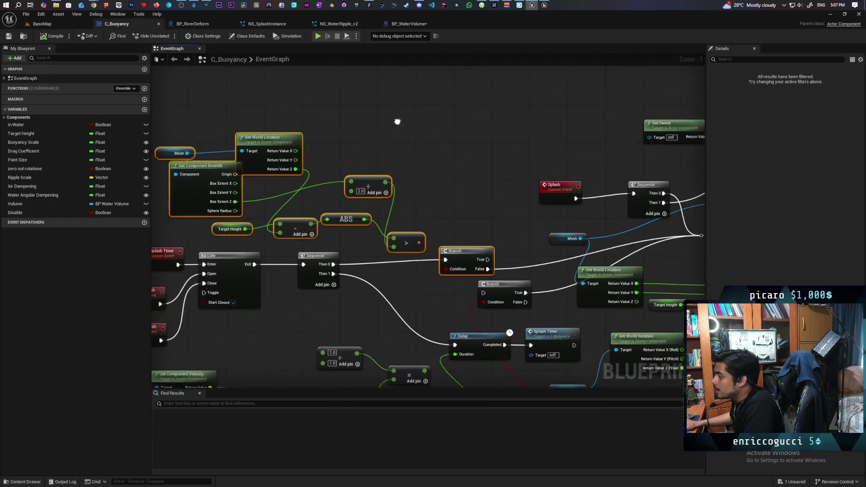
pyautogui.click(48, 24)
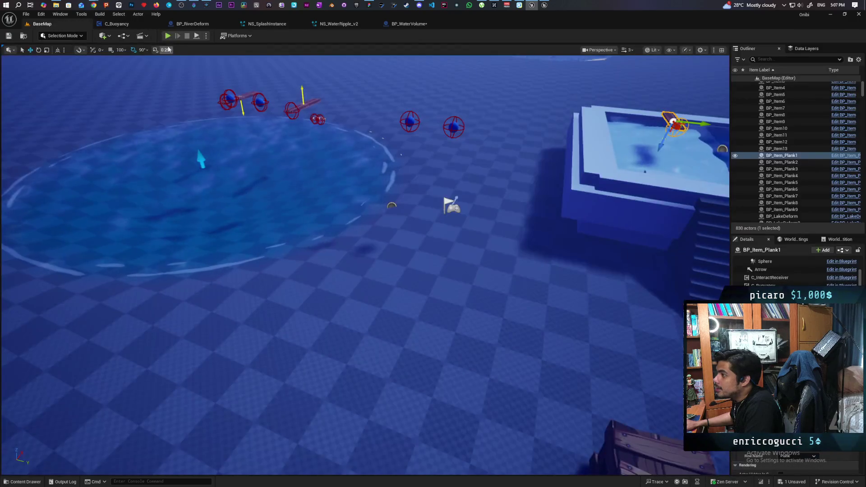
pyautogui.click(411, 25)
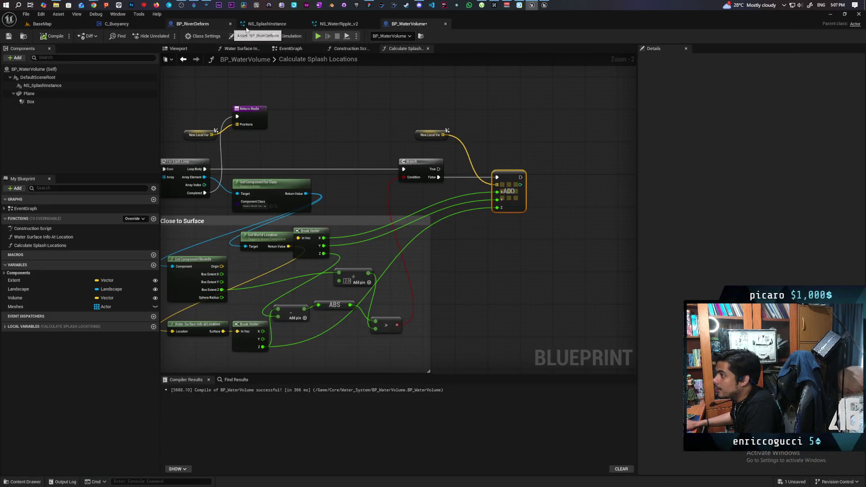
pyautogui.click(289, 48)
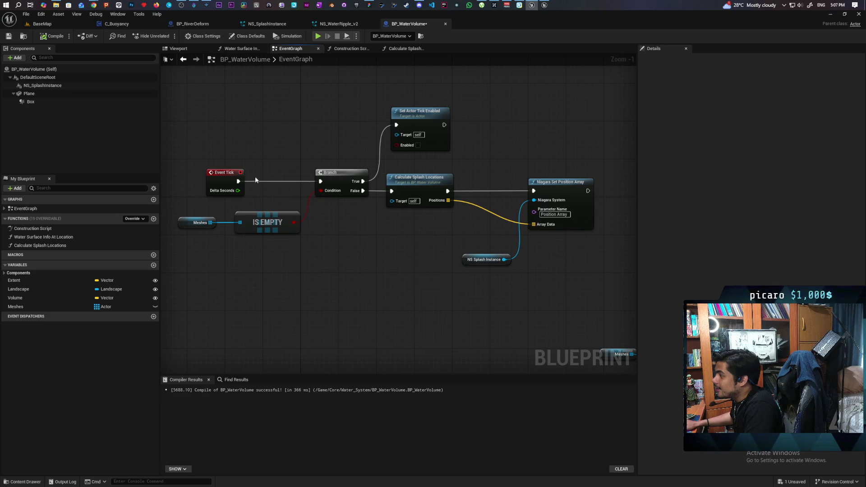
# Step: Set BP_WaterVolume's Tick Interval to 0.5, save all assets, and play the BaseMap level
pyautogui.click(248, 36)
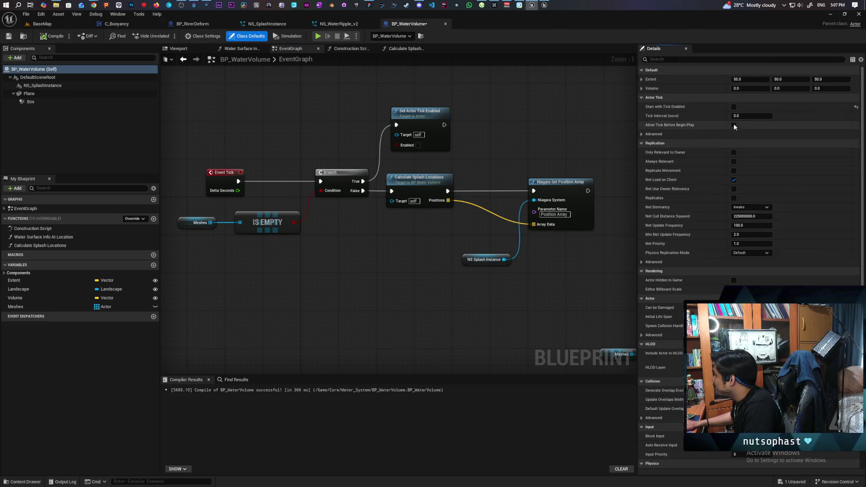
pyautogui.click(751, 116)
pyautogui.write('.5')
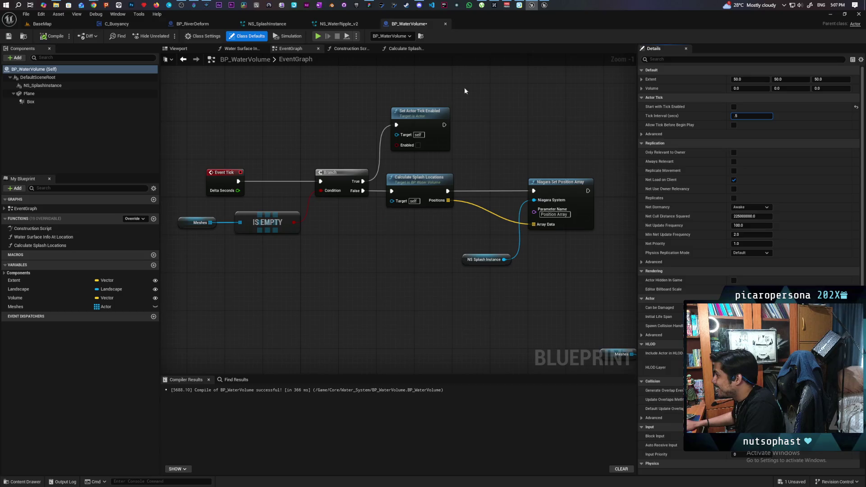
pyautogui.click(421, 112)
pyautogui.hotkey('ctrl', 'shift', 's')
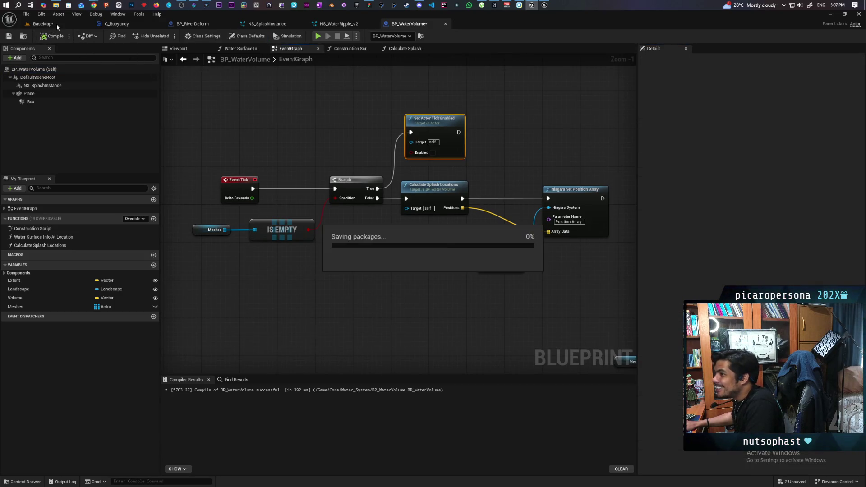
pyautogui.click(56, 23)
pyautogui.click(165, 36)
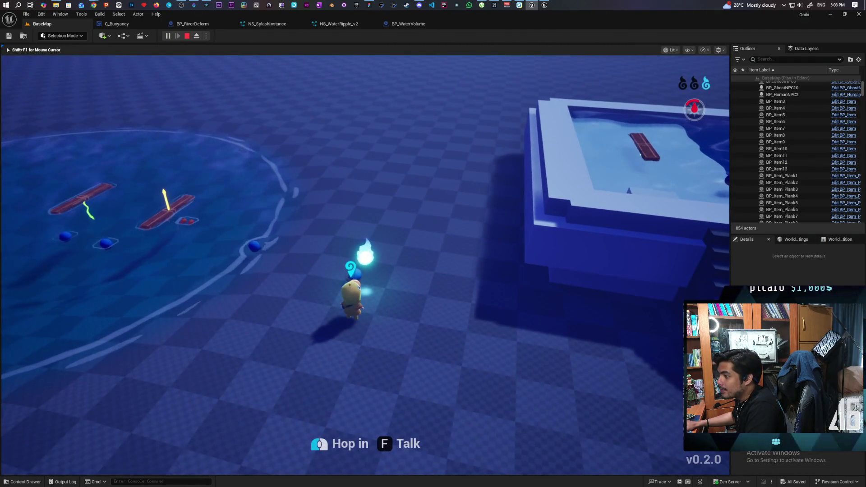
# Step: Walk the character toward the raised pool, stop play, and return to BP_WaterVolume's graph
pyautogui.press('a')
pyautogui.press('w')
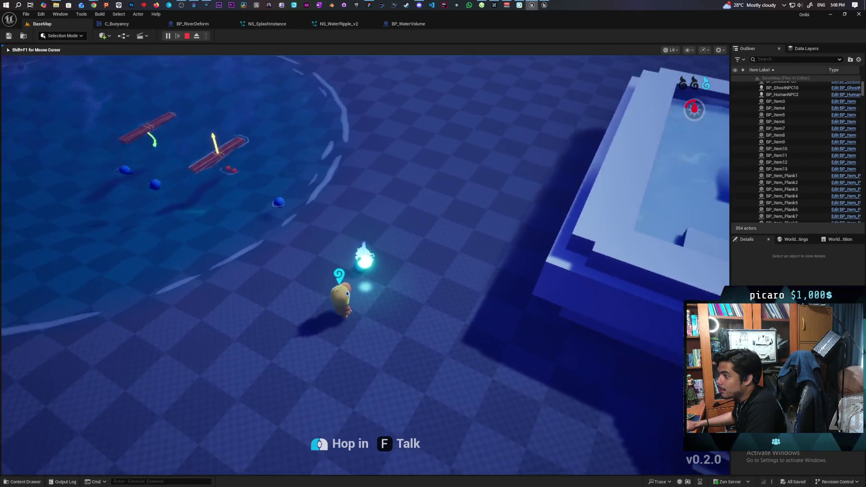
pyautogui.press('Escape')
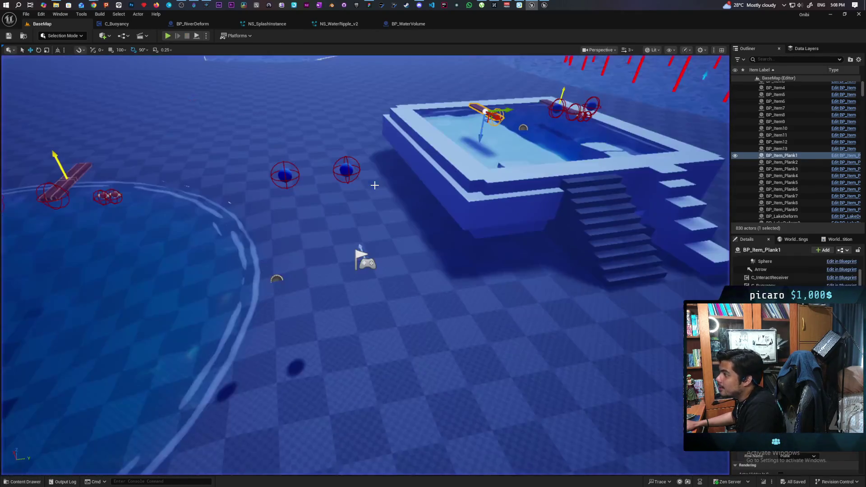
pyautogui.click(408, 24)
pyautogui.moveTo(453, 158); pyautogui.dragTo(495, 154)
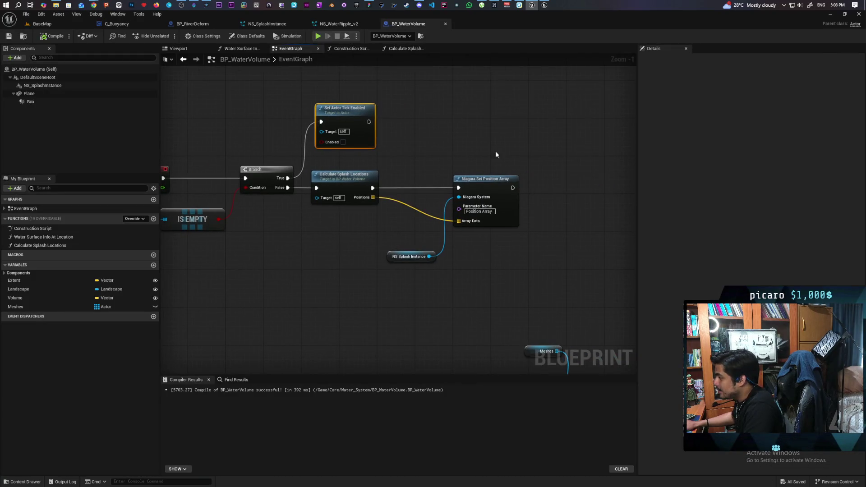
# Step: Print the Positions array Length after Set Position Array, then play BaseMap to test it
pyautogui.moveTo(371, 198); pyautogui.dragTo(458, 267)
pyautogui.write('length')
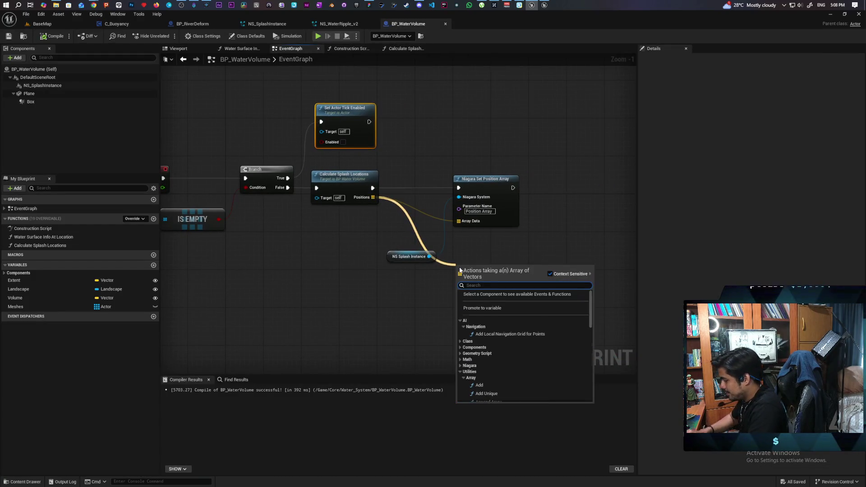
pyautogui.press('Return')
pyautogui.hotkey('ctrl', 'v')
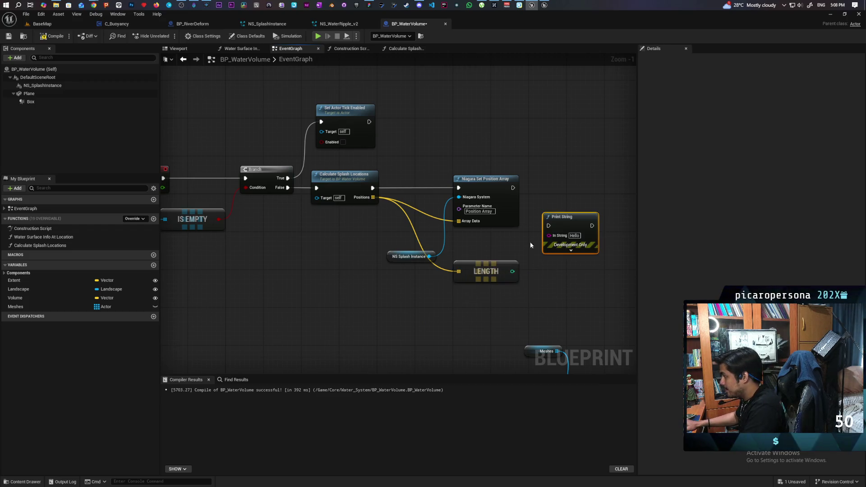
pyautogui.moveTo(512, 271)
pyautogui.mouseDown()
pyautogui.moveTo(557, 236)
pyautogui.moveTo(572, 196)
pyautogui.mouseUp()
pyautogui.moveTo(512, 188); pyautogui.dragTo(577, 194)
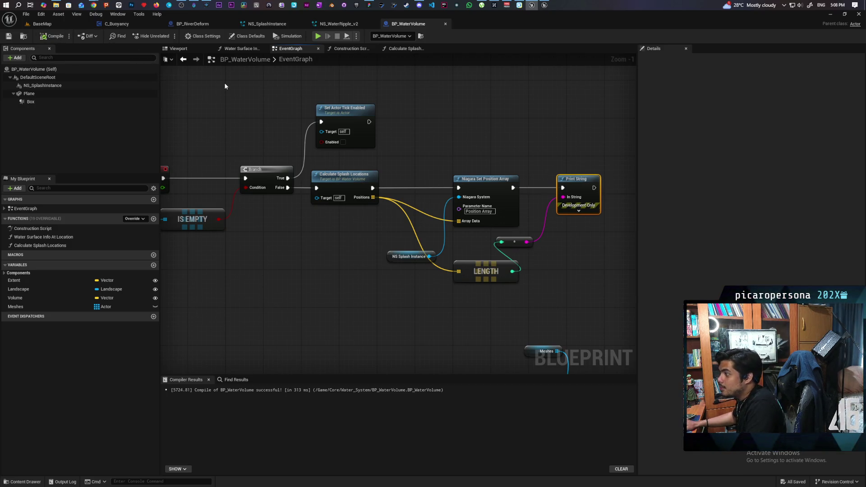
pyautogui.click(42, 24)
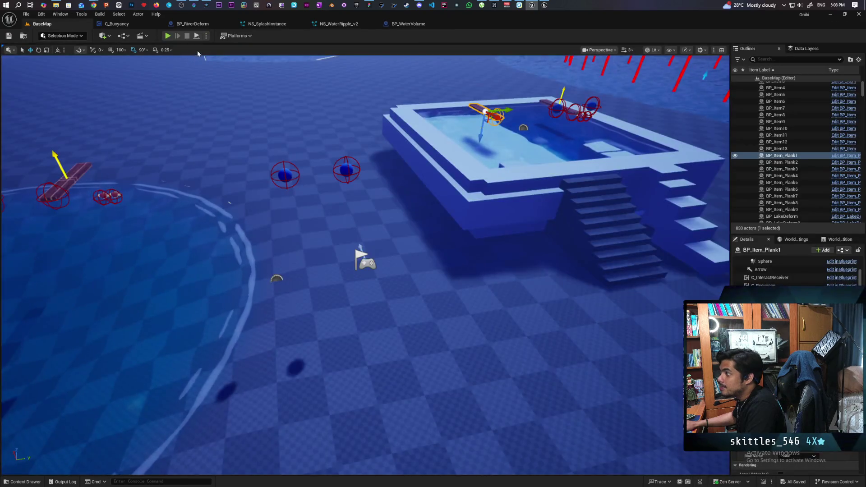
pyautogui.click(168, 35)
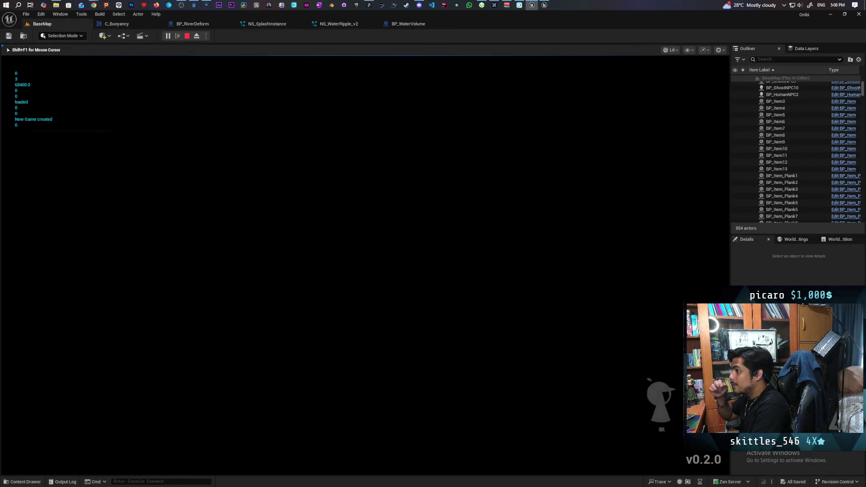
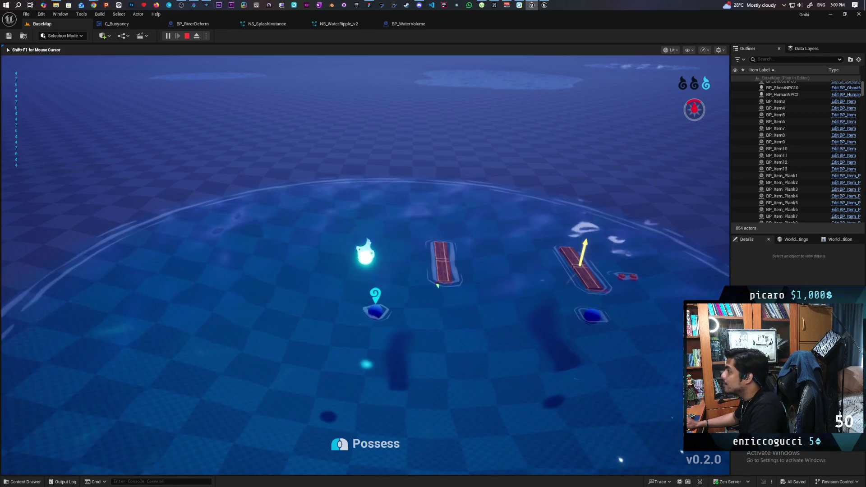
# Step: Stop the play test, look over BP_WaterVolume's splash graph, and bring C_Buoyancy's event graph forward
pyautogui.press('Escape')
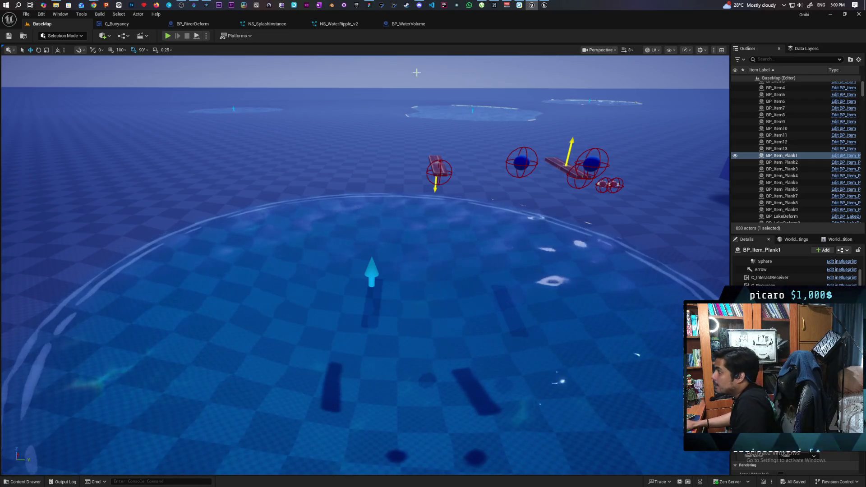
pyautogui.click(420, 25)
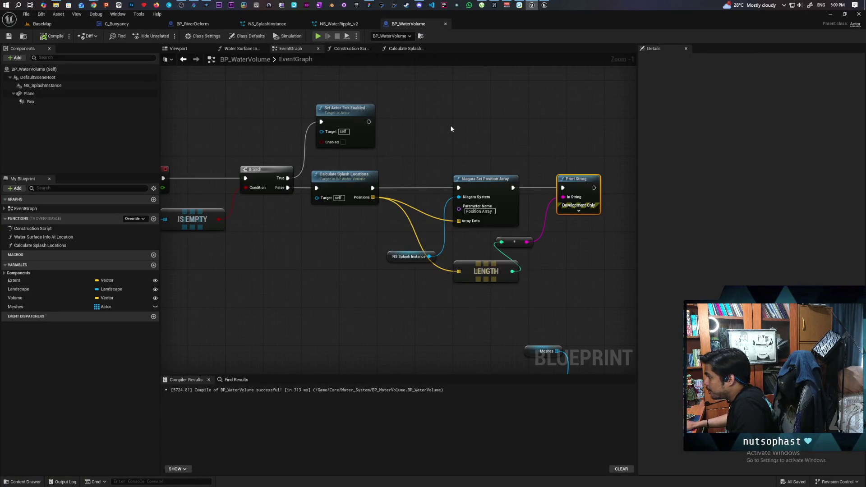
pyautogui.moveTo(463, 139); pyautogui.dragTo(431, 118)
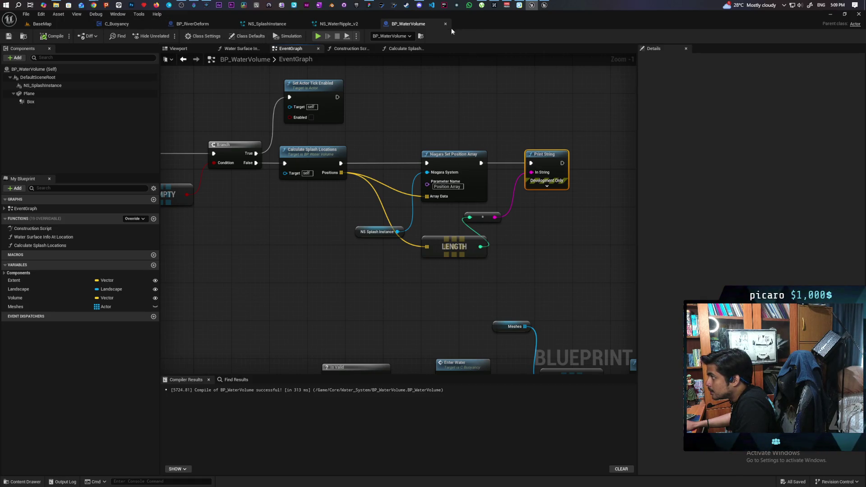
pyautogui.moveTo(117, 23); pyautogui.dragTo(43, 24)
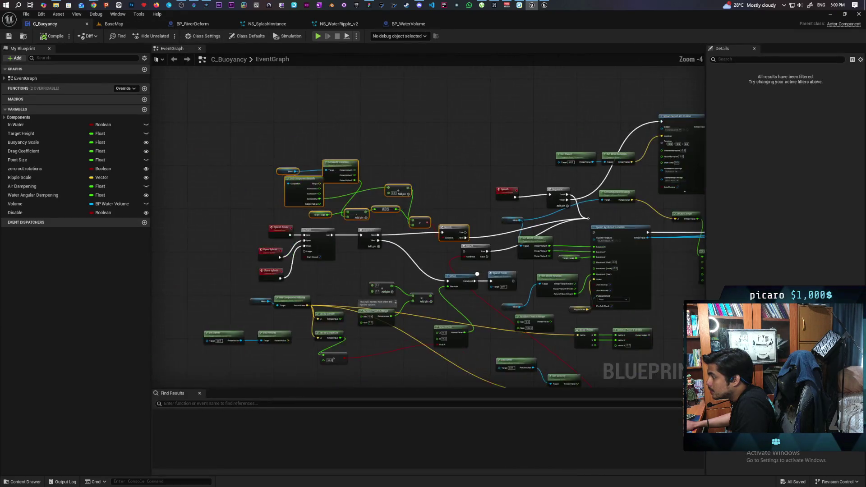
# Step: Find and select the MeshScale Set Niagara Variable node in the C_Buoyancy graph
pyautogui.scroll(4, 501, 259)
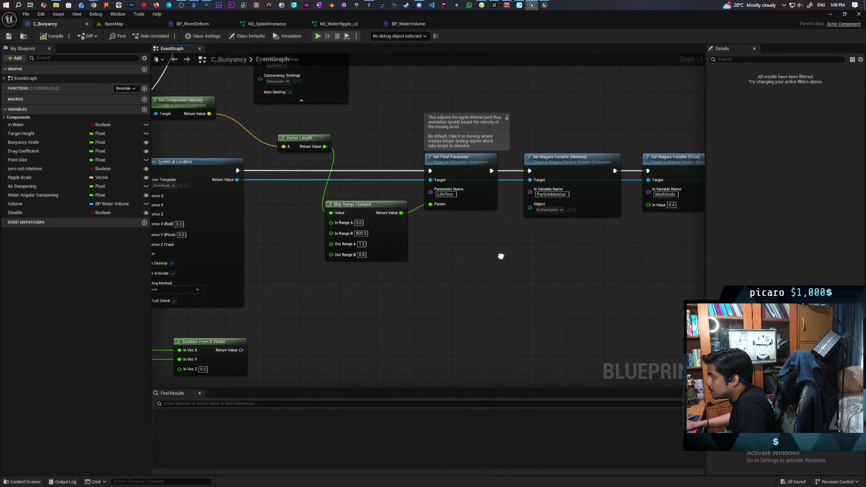
pyautogui.moveTo(451, 260)
pyautogui.mouseDown()
pyautogui.moveTo(475, 254)
pyautogui.moveTo(394, 253)
pyautogui.mouseUp()
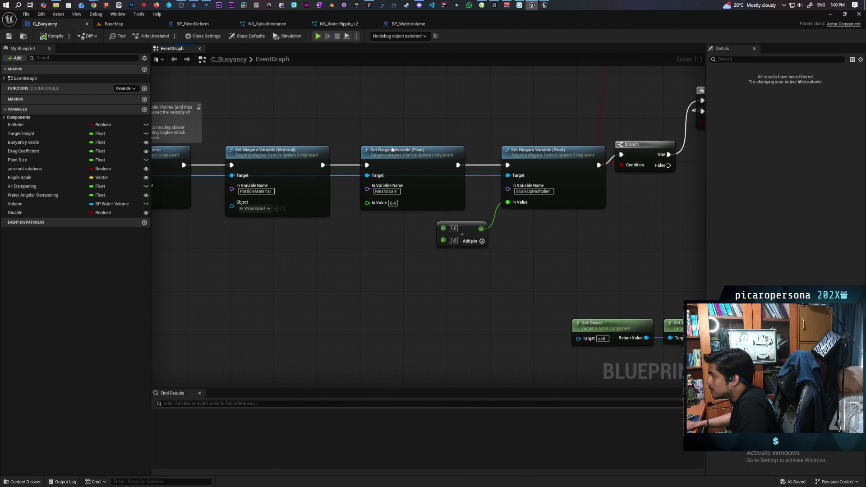
pyautogui.moveTo(391, 133); pyautogui.dragTo(406, 266)
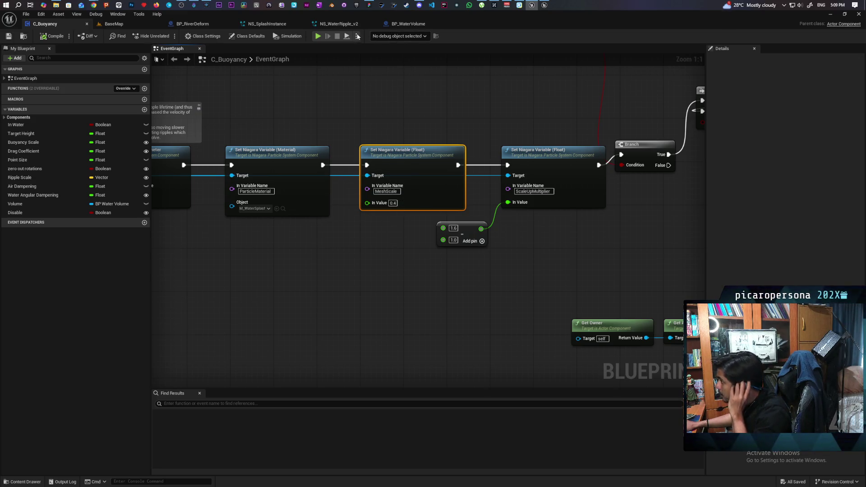
# Step: Set NS_SplashInstance's MeshScale user parameter to 0.4 and save the system
pyautogui.click(288, 23)
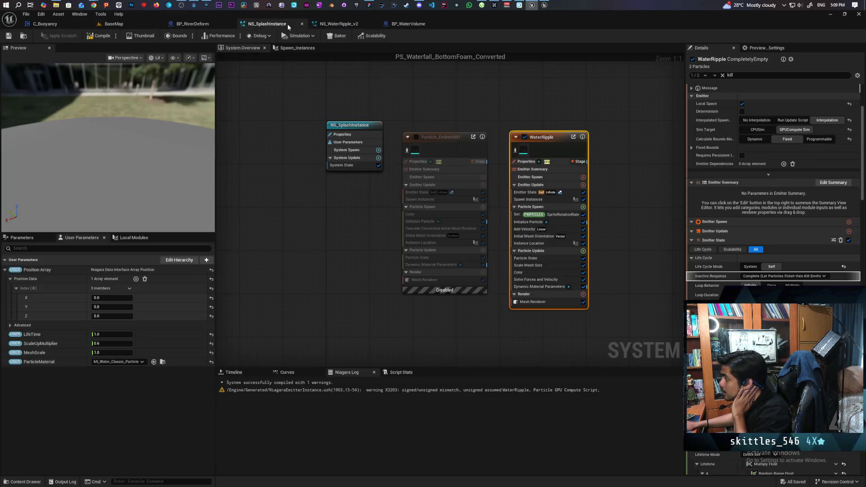
pyautogui.click(114, 353)
pyautogui.write('.4')
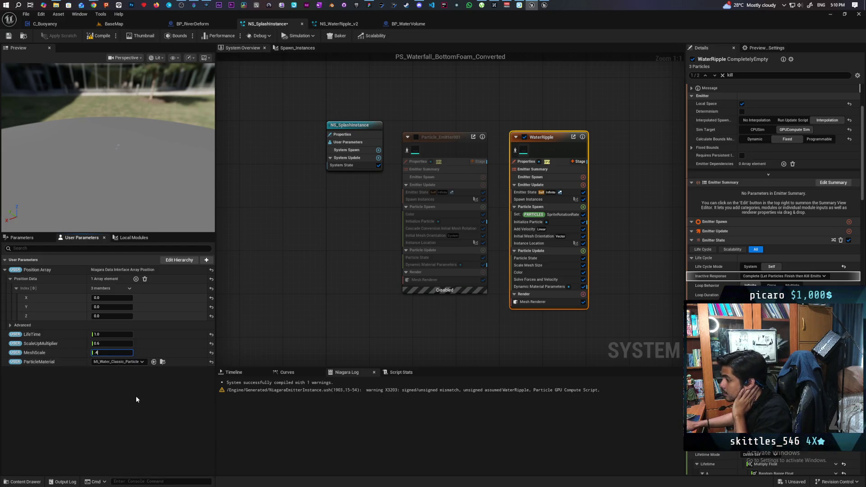
pyautogui.press('Return')
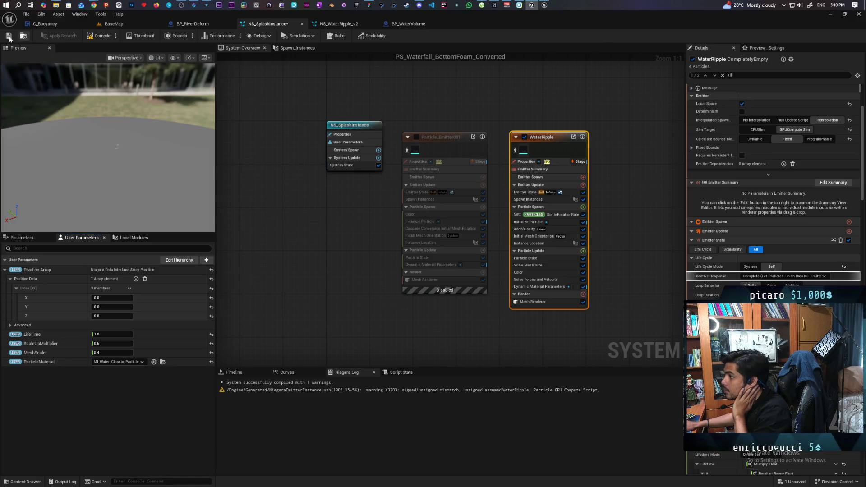
pyautogui.click(8, 37)
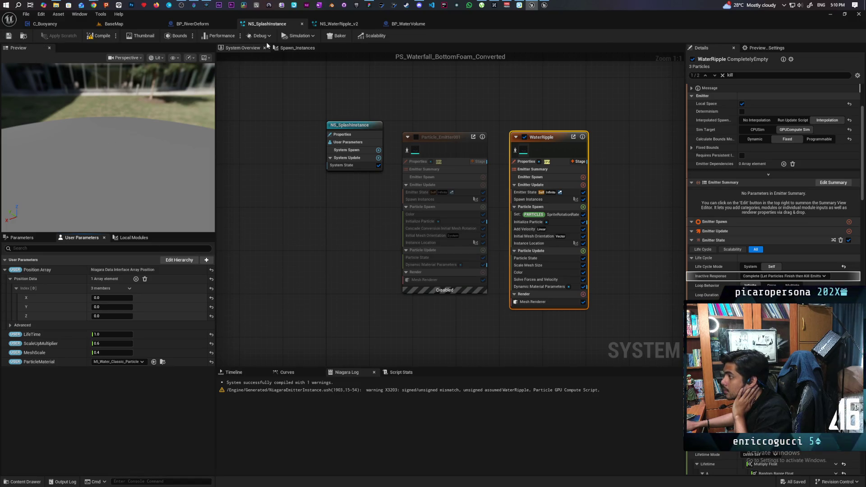
pyautogui.click(43, 25)
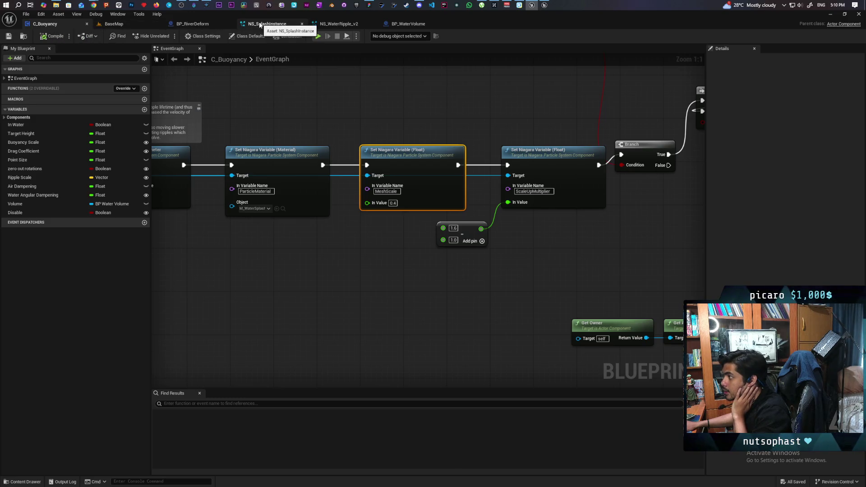
# Step: Review C_Buoyancy's Spawn System at Location, Map Range, Do N, Branch and Spawn Sound nodes
pyautogui.click(260, 25)
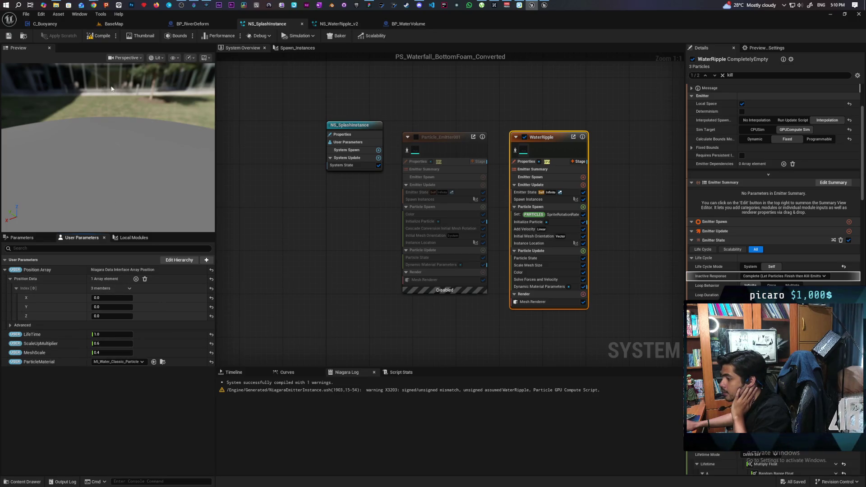
pyautogui.click(52, 25)
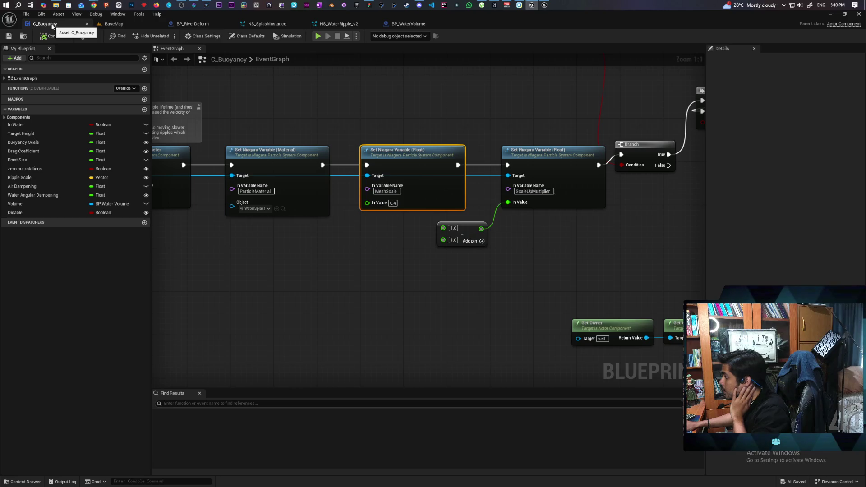
pyautogui.scroll(-2, 294, 250)
pyautogui.moveTo(411, 218)
pyautogui.mouseDown()
pyautogui.moveTo(460, 258)
pyautogui.moveTo(443, 255)
pyautogui.mouseUp()
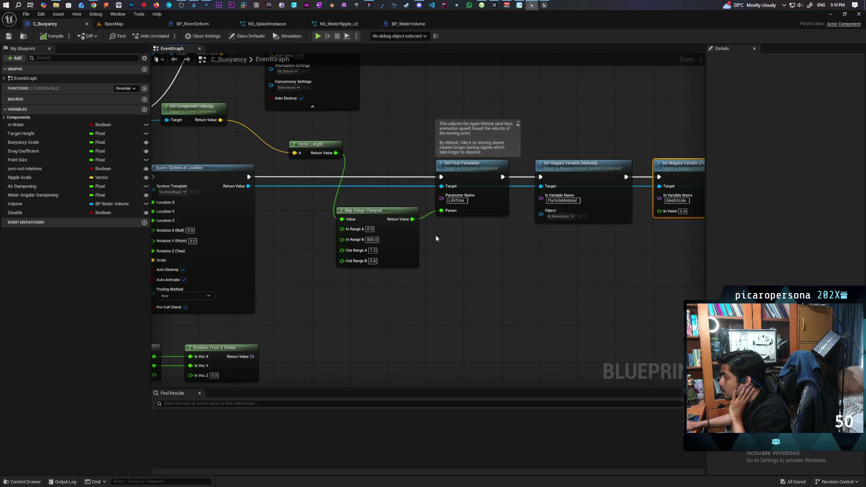
pyautogui.moveTo(419, 289)
pyautogui.mouseDown()
pyautogui.moveTo(558, 311)
pyautogui.moveTo(263, 275)
pyautogui.moveTo(313, 280)
pyautogui.moveTo(301, 295)
pyautogui.mouseUp()
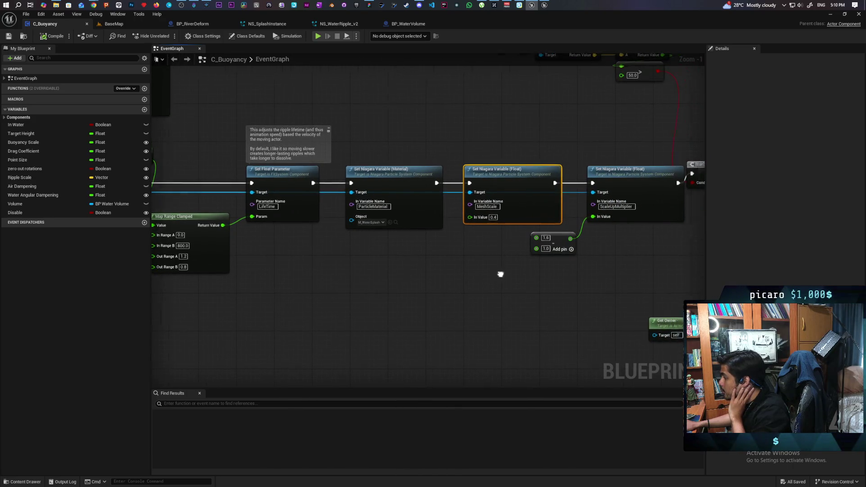
pyautogui.scroll(-1, 500, 272)
pyautogui.moveTo(501, 272)
pyautogui.mouseDown()
pyautogui.moveTo(411, 265)
pyautogui.moveTo(342, 309)
pyautogui.mouseUp()
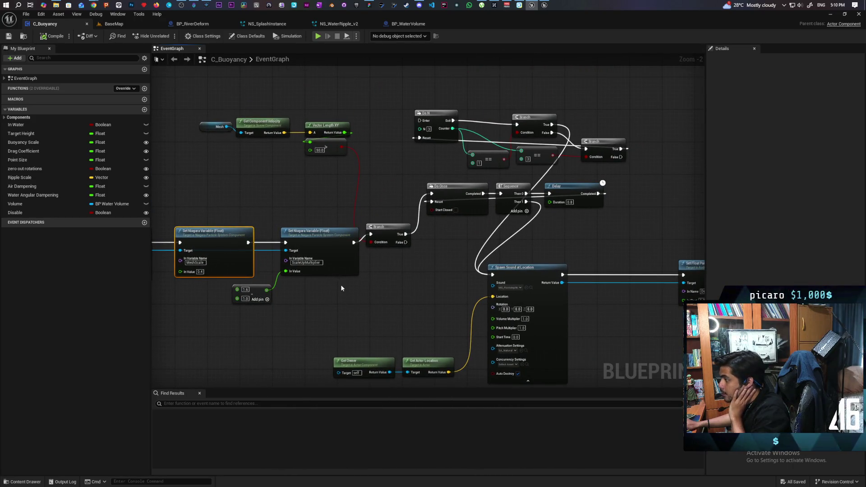
pyautogui.moveTo(341, 288)
pyautogui.mouseDown()
pyautogui.moveTo(514, 293)
pyautogui.moveTo(469, 309)
pyautogui.moveTo(517, 292)
pyautogui.mouseUp()
pyautogui.scroll(-1, 517, 292)
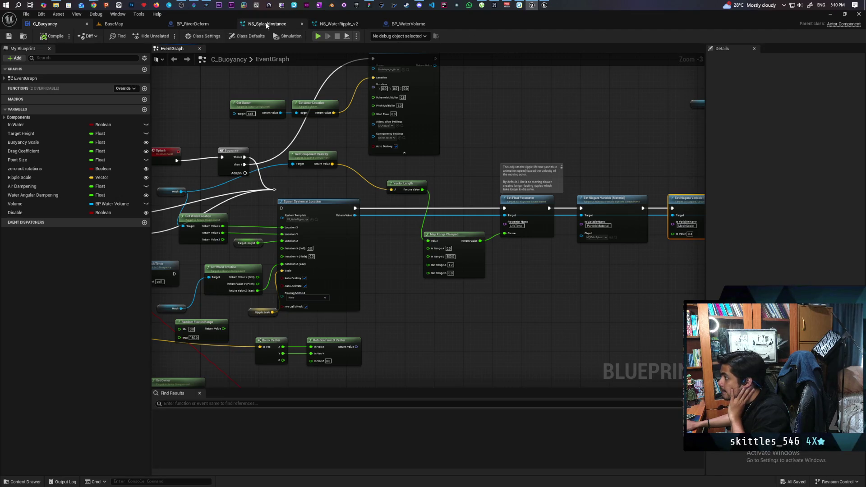
# Step: Pan and zoom through BP_RiverDeform's construction script
pyautogui.click(192, 24)
pyautogui.scroll(-2, 251, 171)
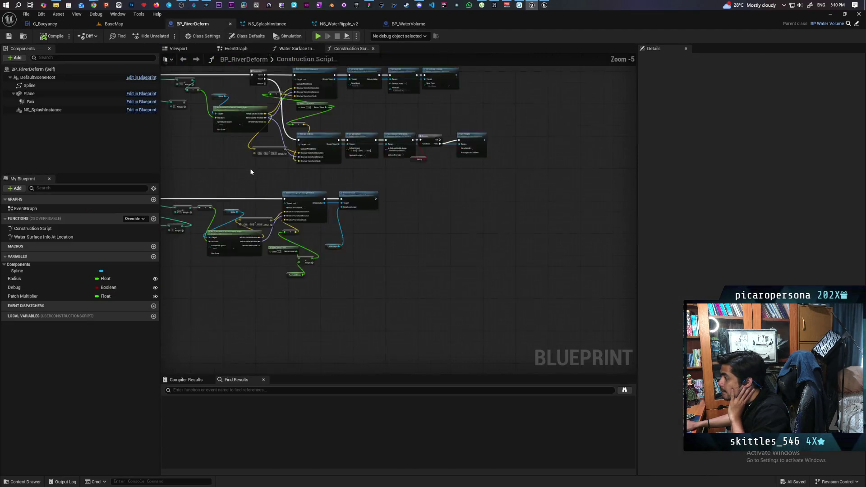
pyautogui.scroll(-2, 251, 172)
pyautogui.moveTo(251, 172); pyautogui.dragTo(324, 178)
pyautogui.scroll(2, 298, 184)
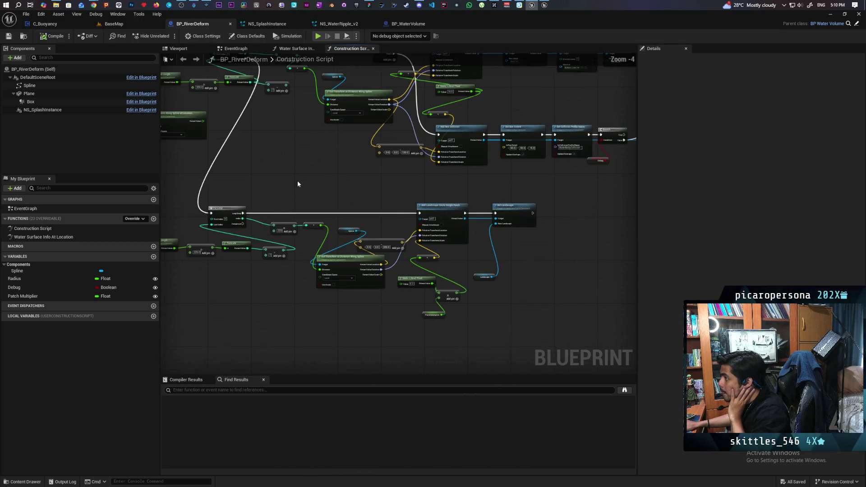
pyautogui.scroll(1, 297, 184)
pyautogui.scroll(-2, 298, 183)
pyautogui.scroll(1, 298, 184)
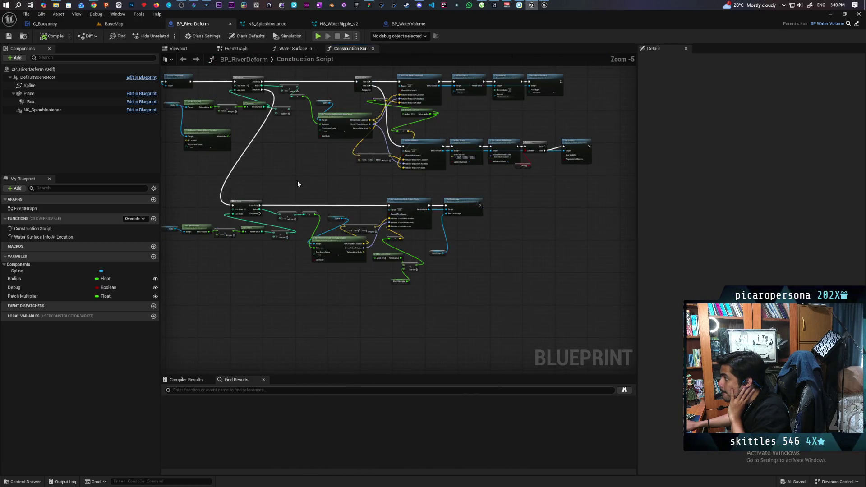
# Step: Glance over BP_WaterVolume and the BaseMap level, then bring up NS_WaterRipple_v2
pyautogui.click(403, 27)
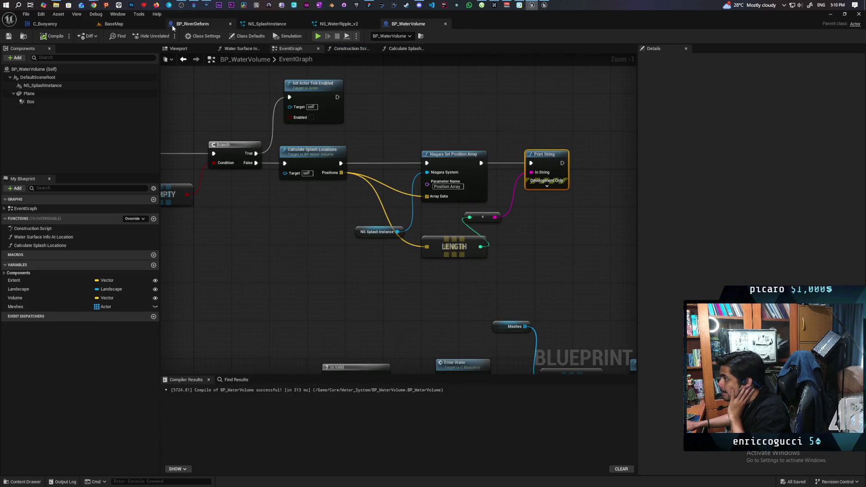
pyautogui.click(113, 24)
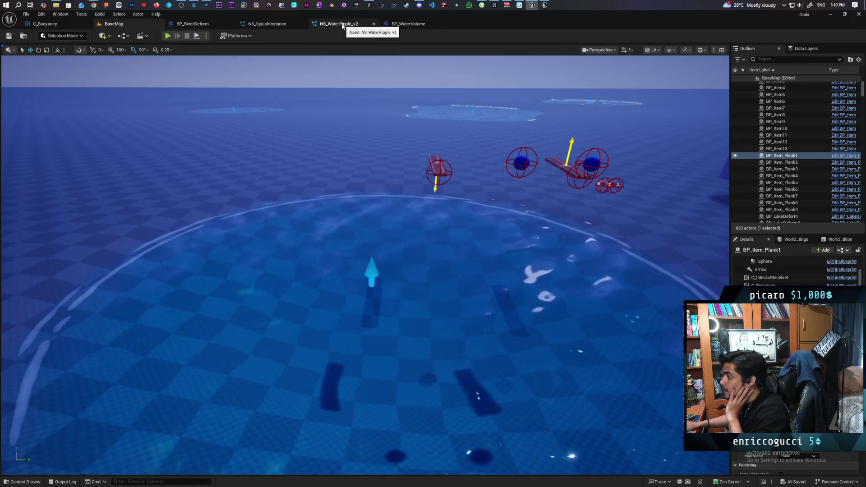
pyautogui.click(207, 24)
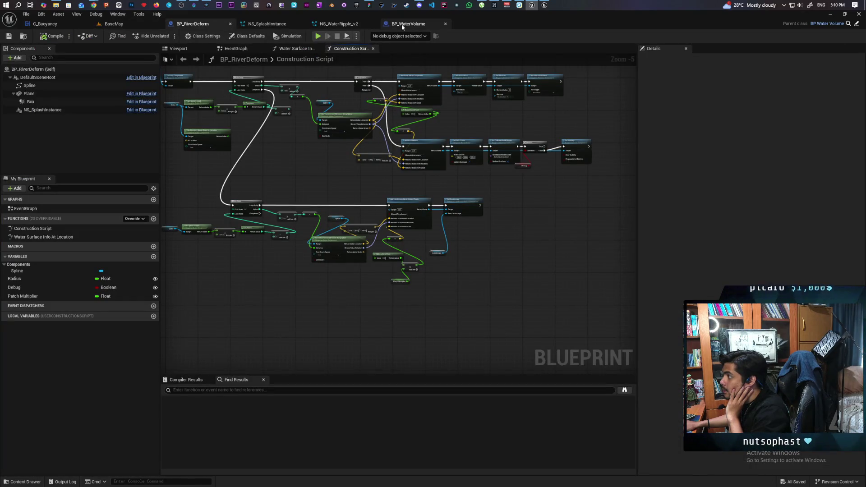
pyautogui.click(406, 24)
pyautogui.click(355, 25)
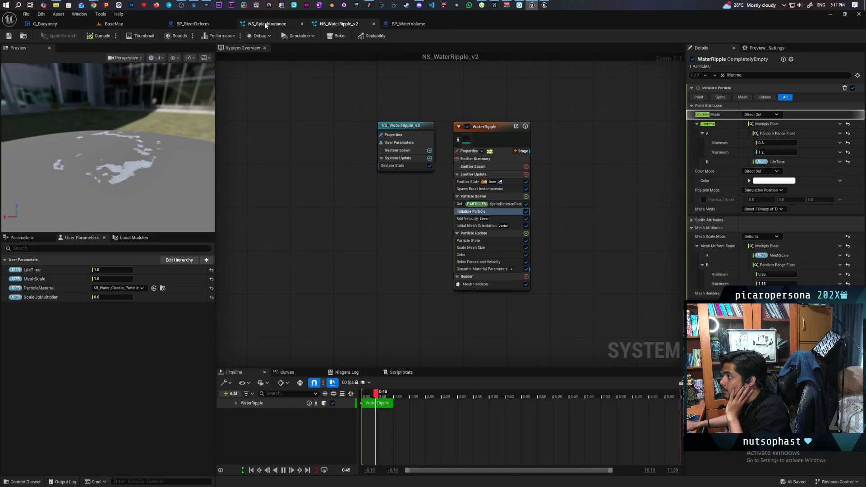
# Step: Turn off Particle_Emitter001's mesh rendering in NS_SplashInstance
pyautogui.click(268, 24)
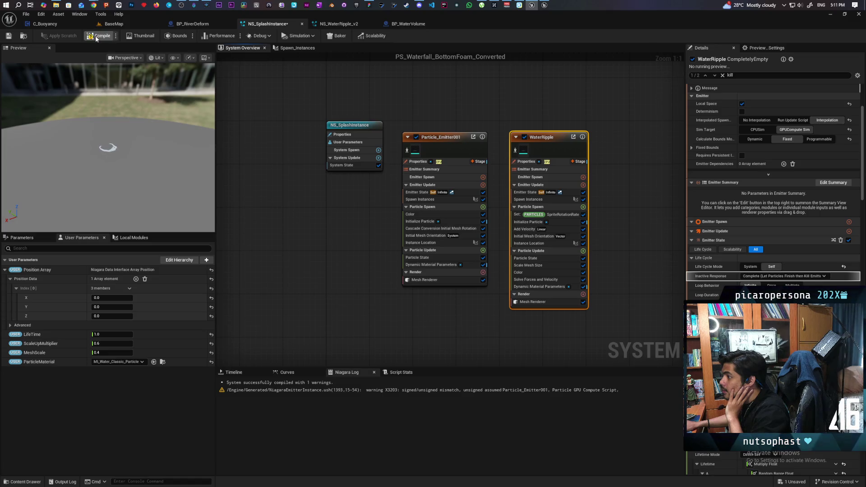
pyautogui.click(8, 36)
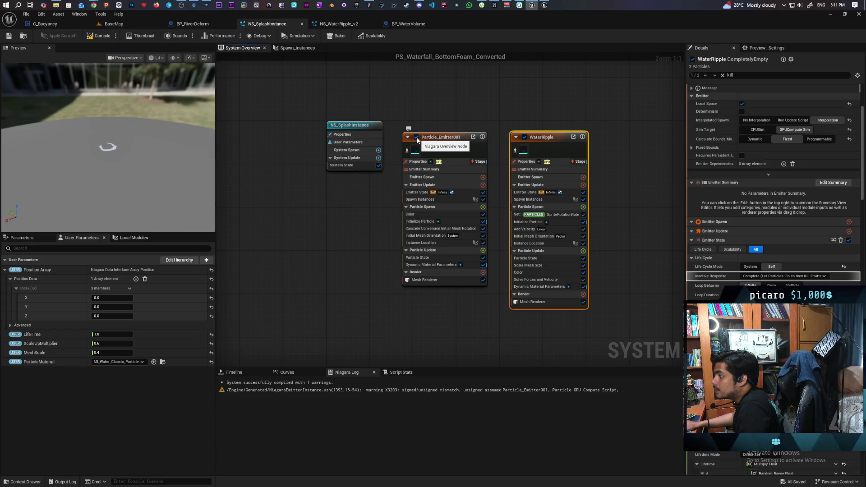
pyautogui.click(416, 137)
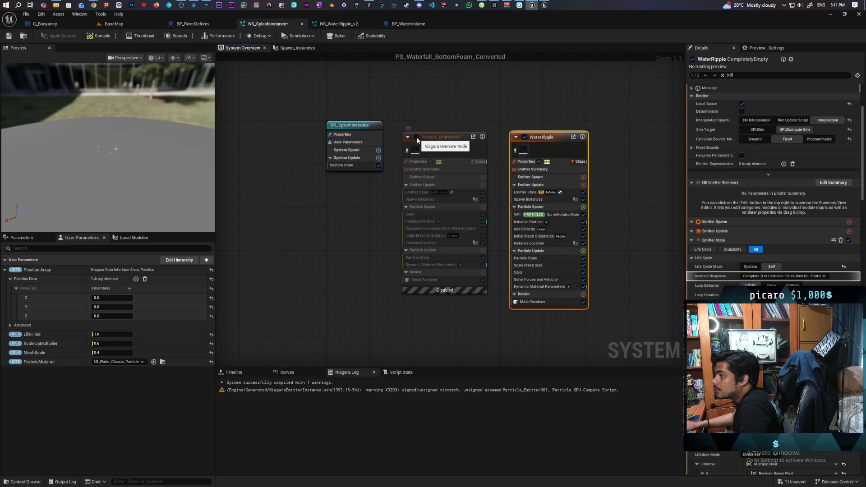
pyautogui.click(416, 137)
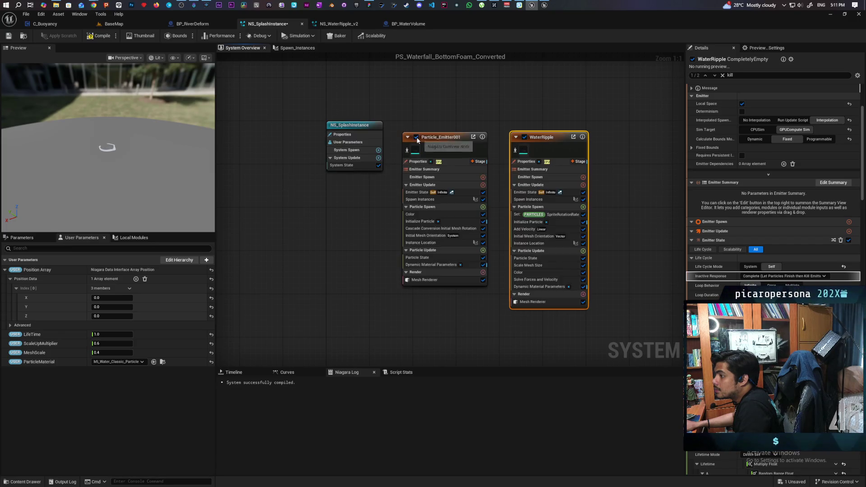
pyautogui.click(450, 281)
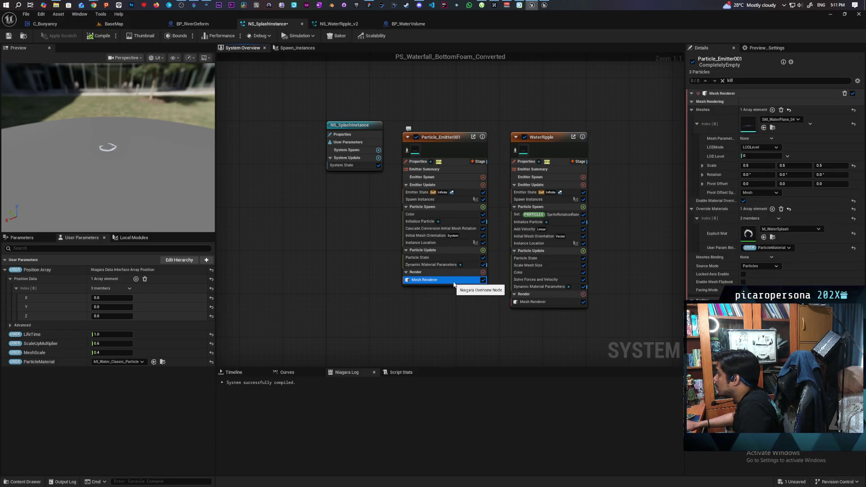
pyautogui.click(483, 280)
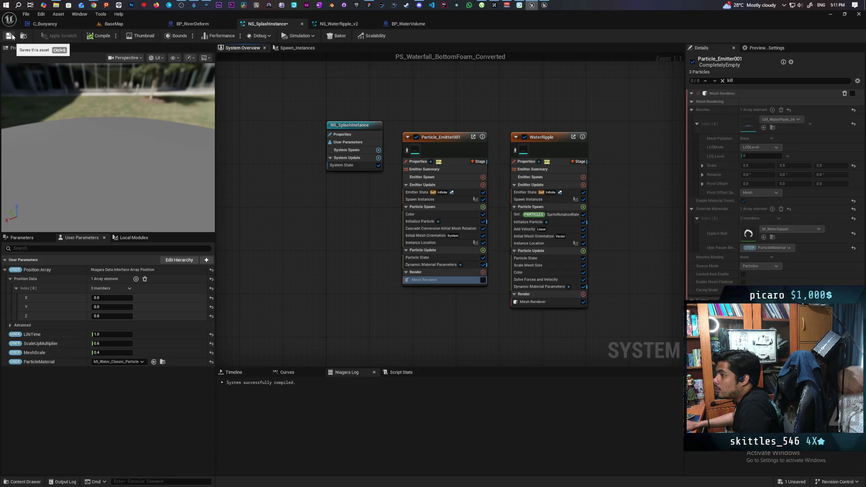
# Step: Disable the Particle_Emitter001 emitter and save NS_SplashInstance
pyautogui.click(415, 137)
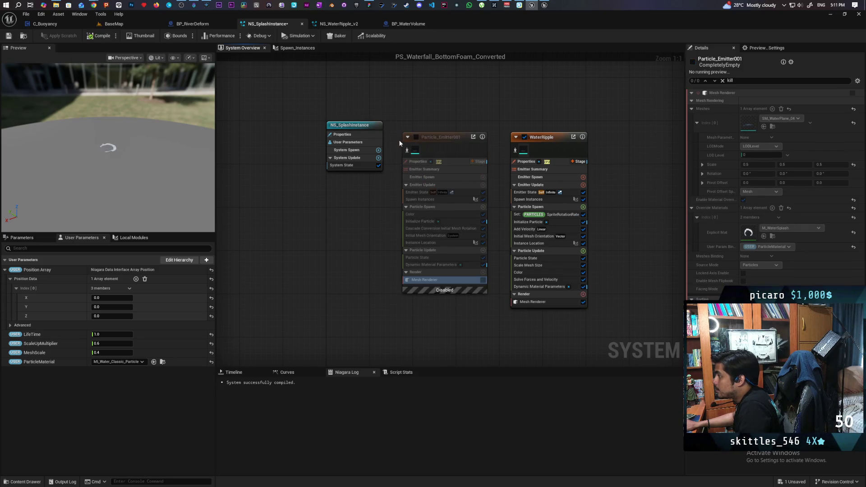
pyautogui.click(8, 36)
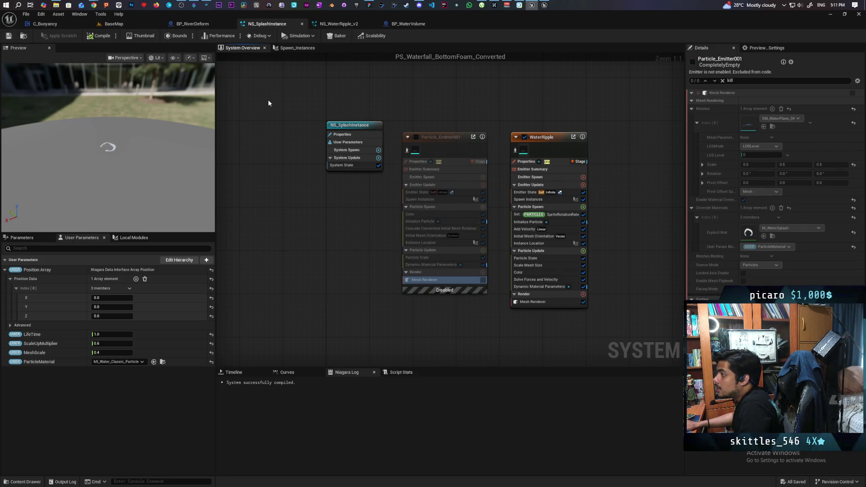
pyautogui.click(114, 25)
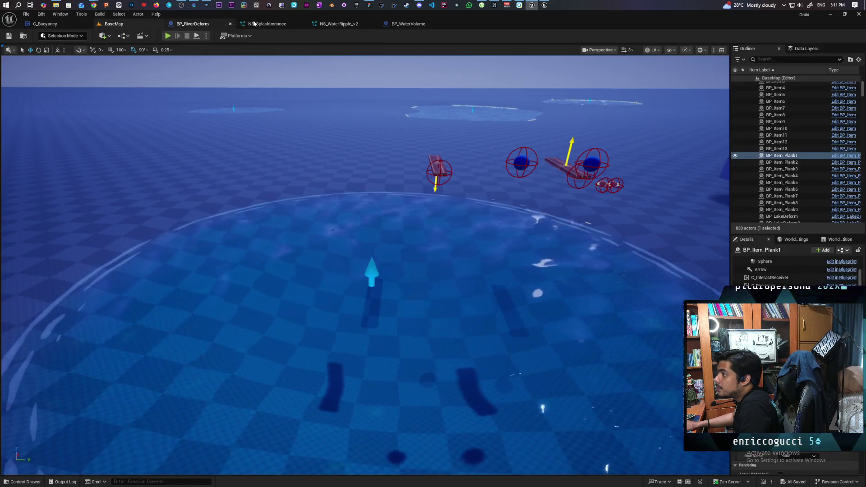
# Step: Reset BP_WaterVolume's Tick Interval class default from 0.5 to 0.0, then compile and save
pyautogui.click(419, 24)
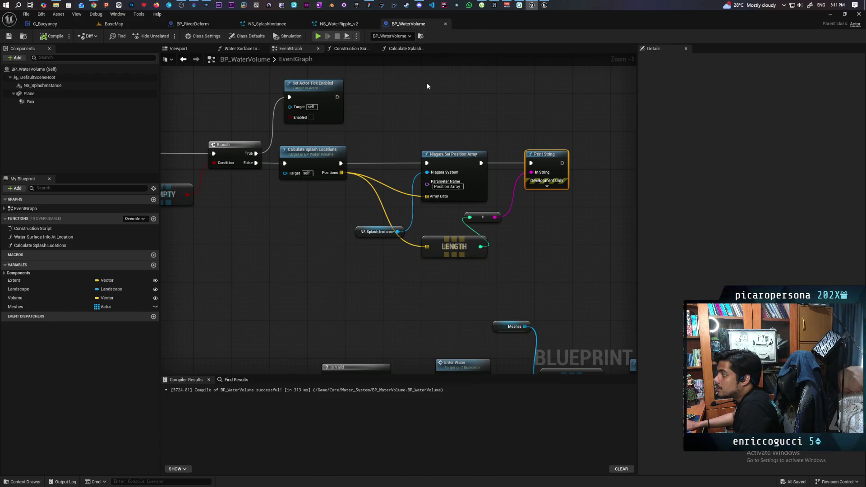
pyautogui.scroll(-4, 394, 112)
pyautogui.scroll(2, 394, 112)
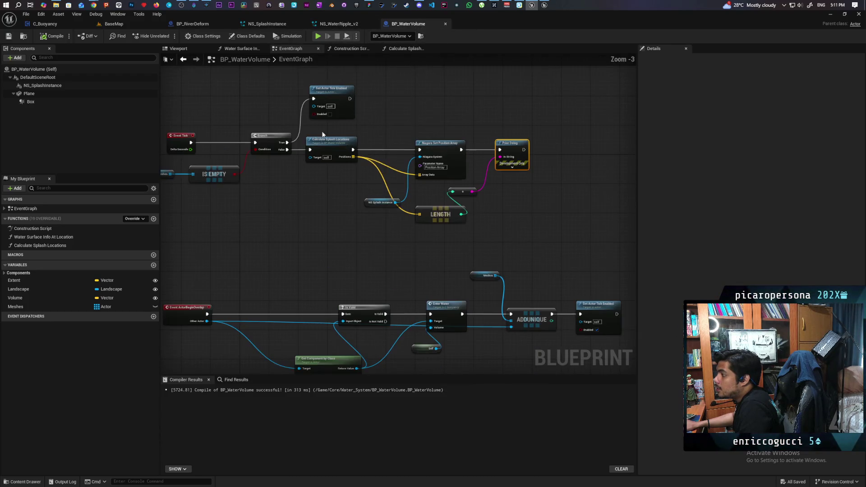
pyautogui.click(208, 134)
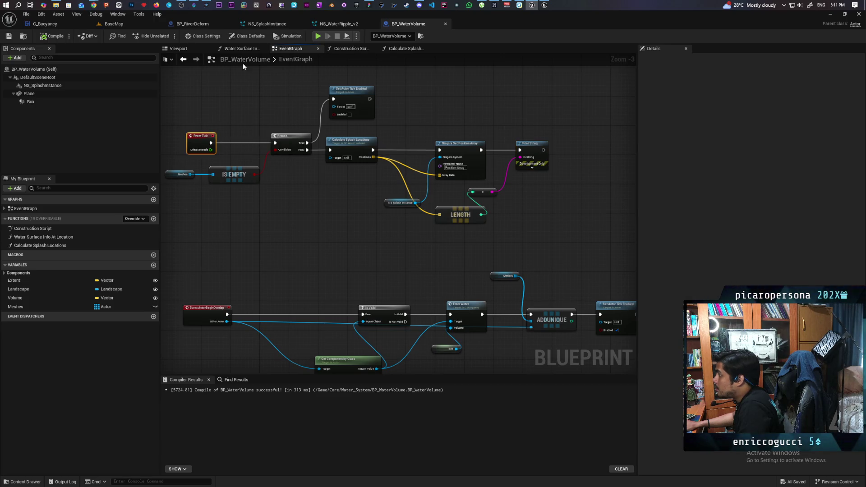
pyautogui.click(202, 36)
pyautogui.click(247, 37)
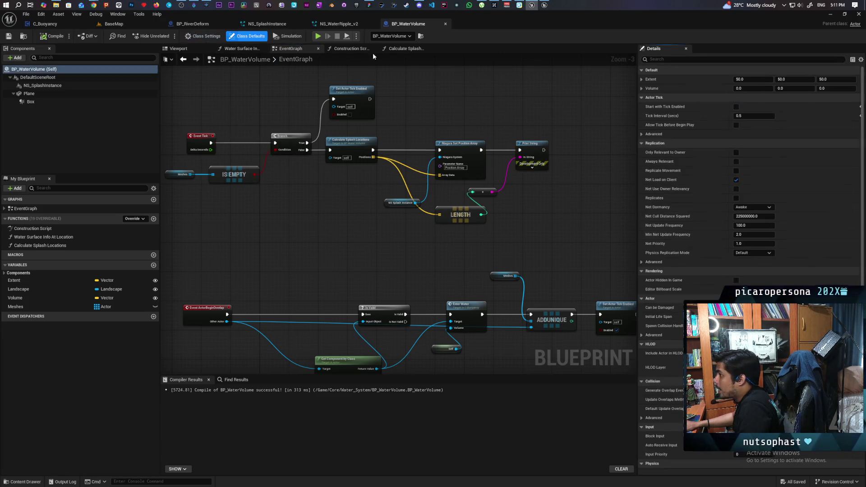
pyautogui.click(860, 116)
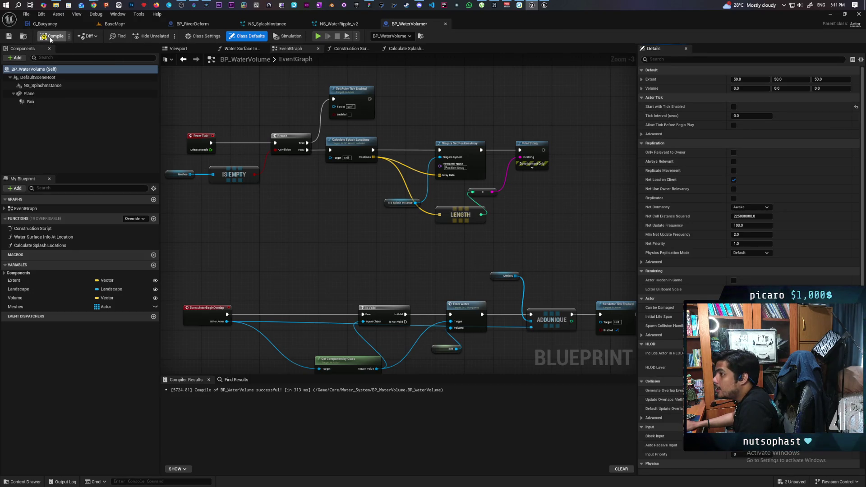
pyautogui.click(8, 36)
# Step: Move the BaseMap tab to the front of the open documents and show the level
pyautogui.click(119, 25)
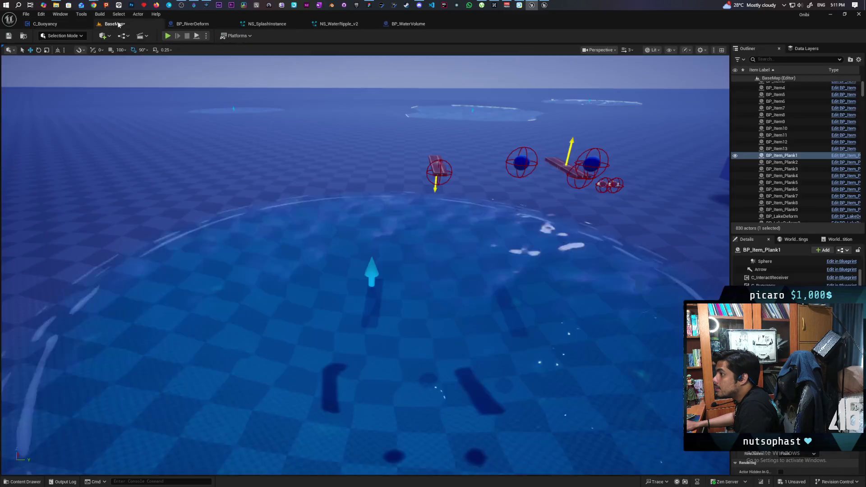
pyautogui.moveTo(91, 23); pyautogui.dragTo(106, 26)
pyautogui.click(62, 25)
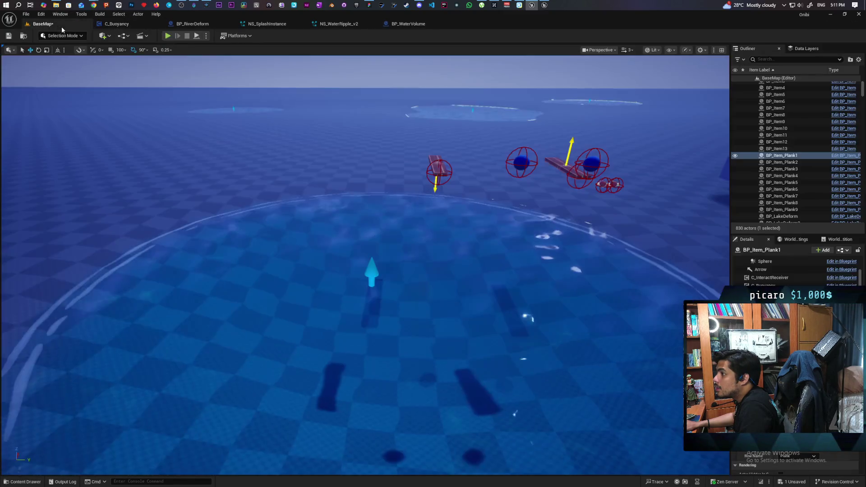
# Step: Start a play test and walk the character through the pool past the floating planks
pyautogui.click(202, 129)
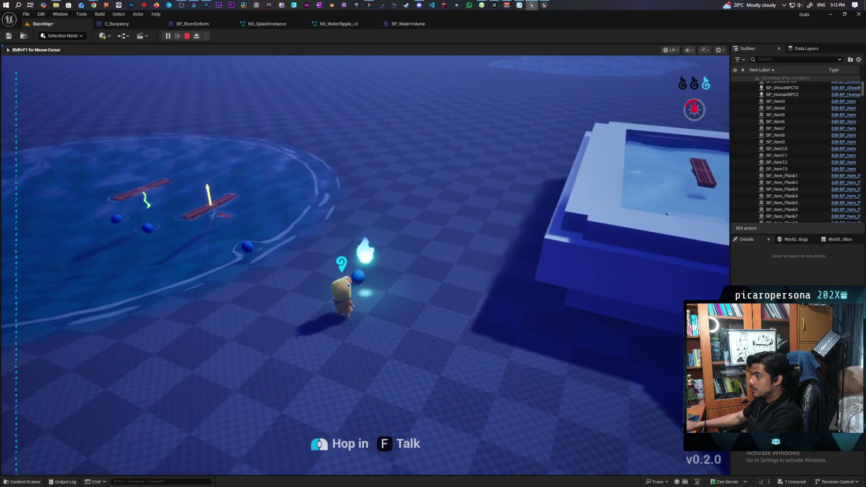
pyautogui.press('d')
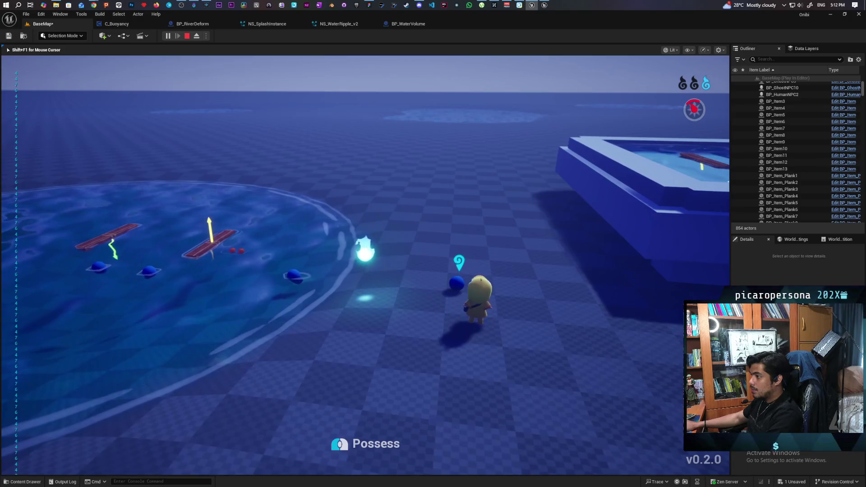
pyautogui.press('a')
pyautogui.press('w')
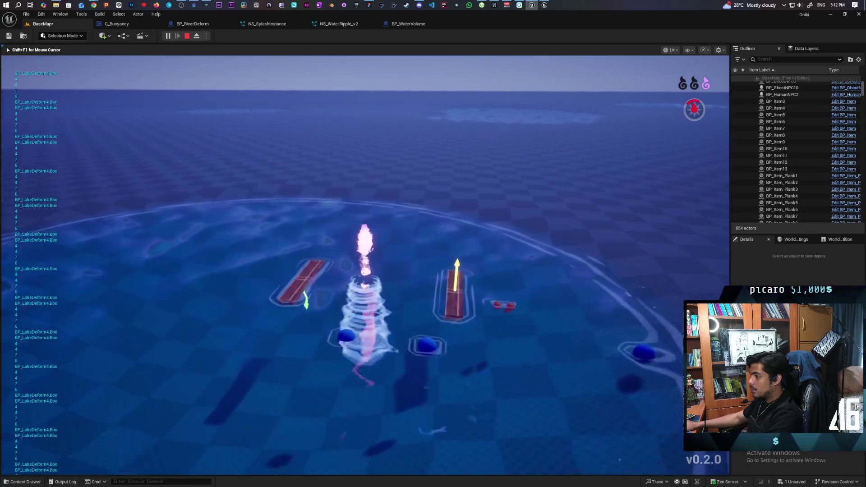
pyautogui.press('d')
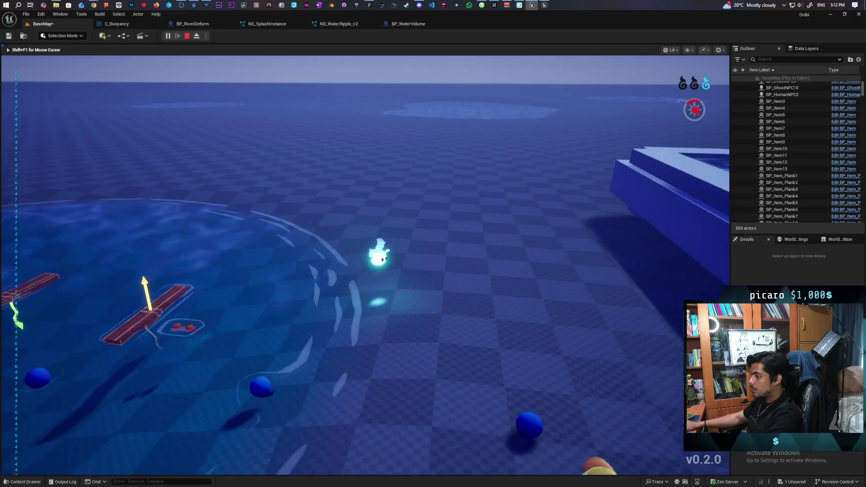
pyautogui.press('w')
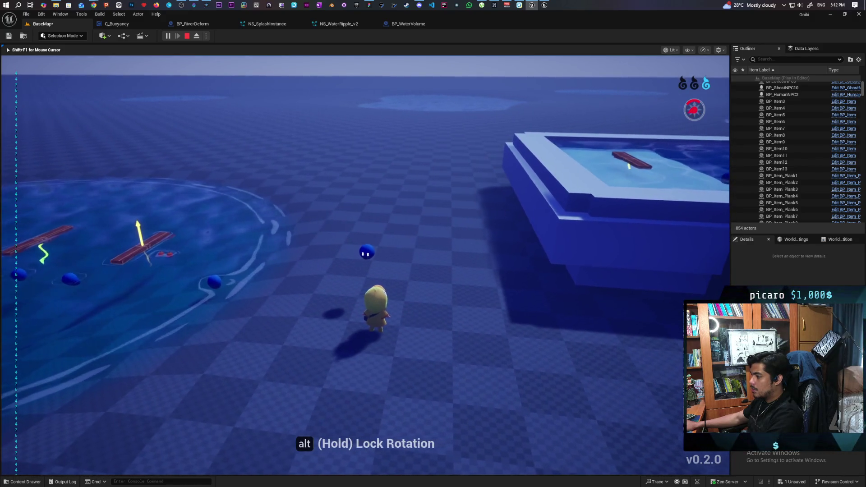
pyautogui.press('a')
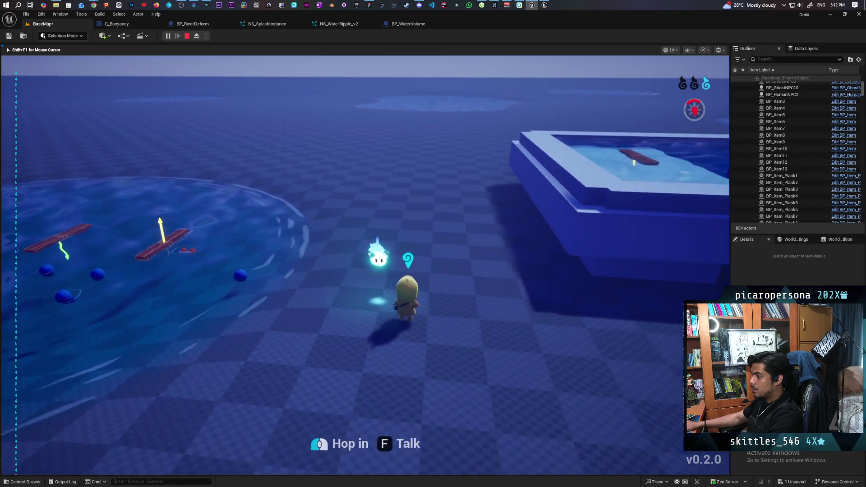
pyautogui.press('s')
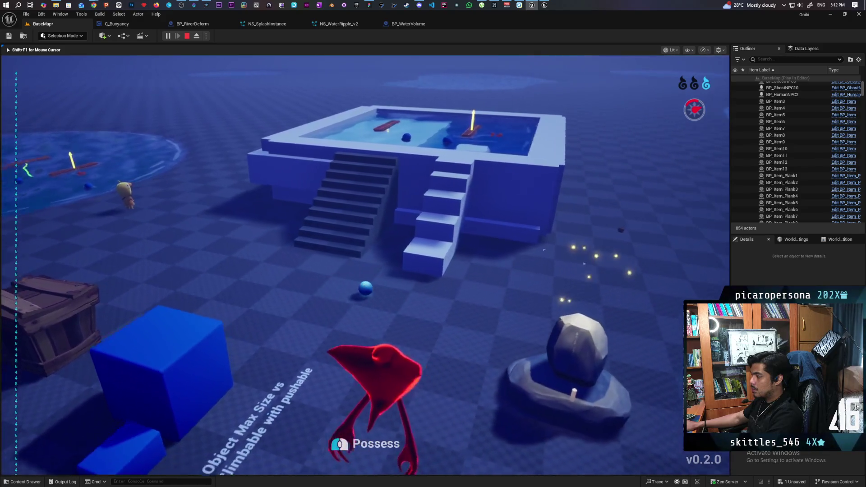
# Step: Possess the rock object, steer it into the pool to watch splashes near the planks, then stop
pyautogui.click(366, 265)
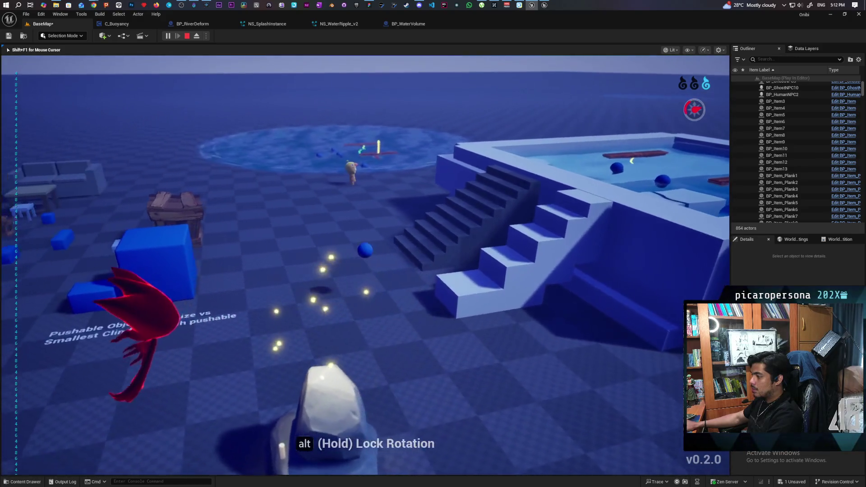
pyautogui.press('w')
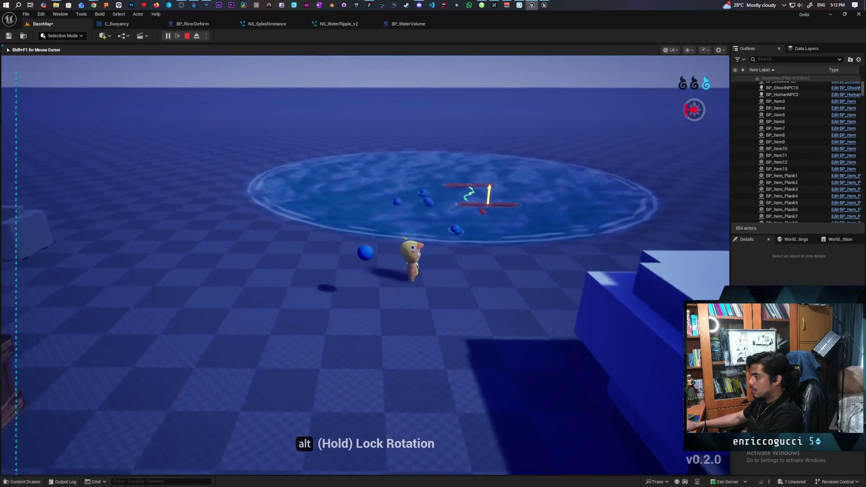
pyautogui.press('w')
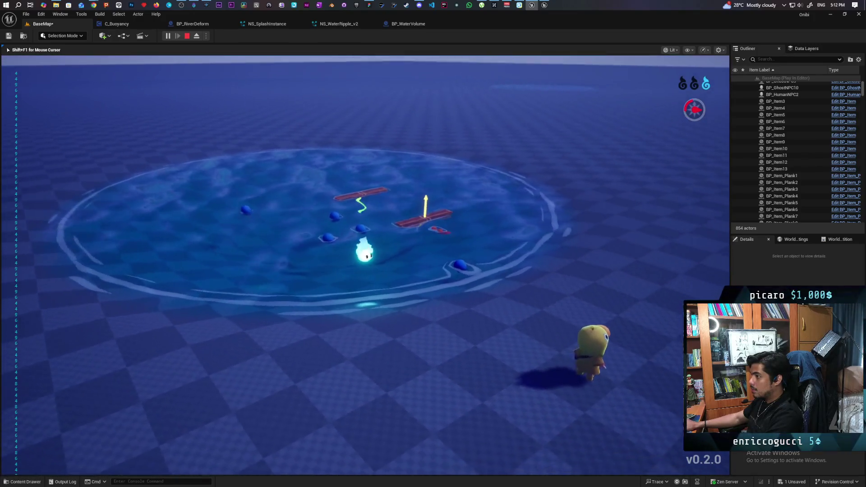
pyautogui.press('d')
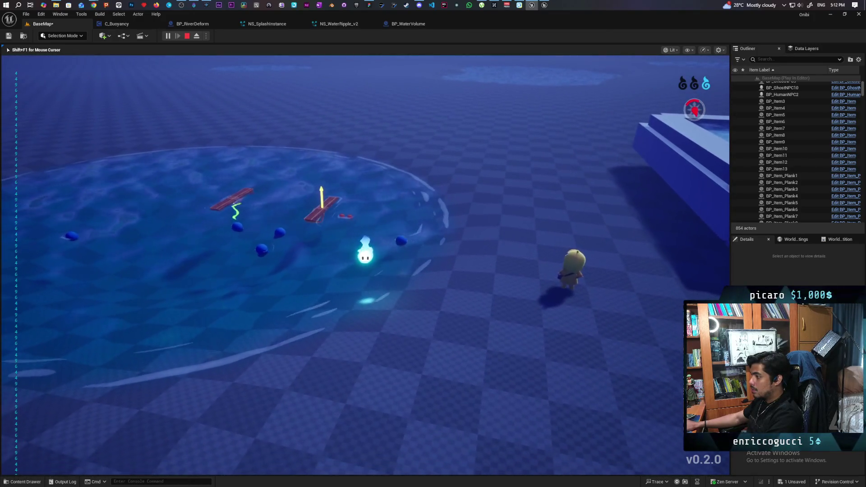
pyautogui.press('w')
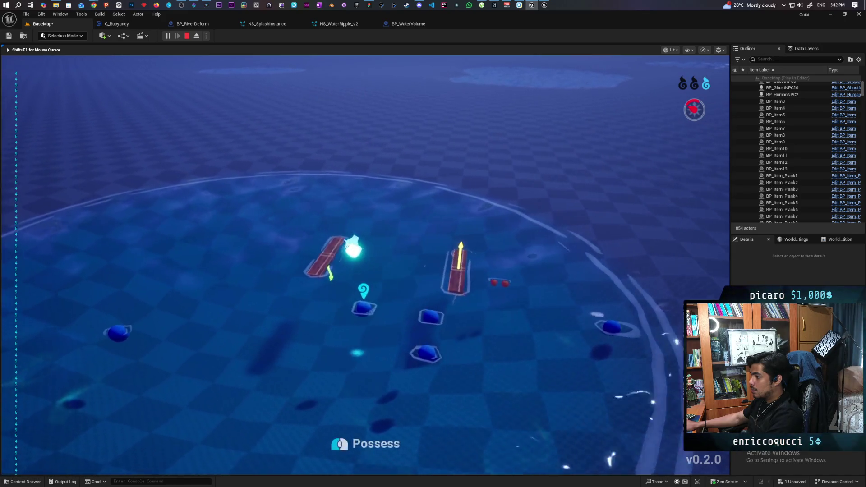
pyautogui.press('s')
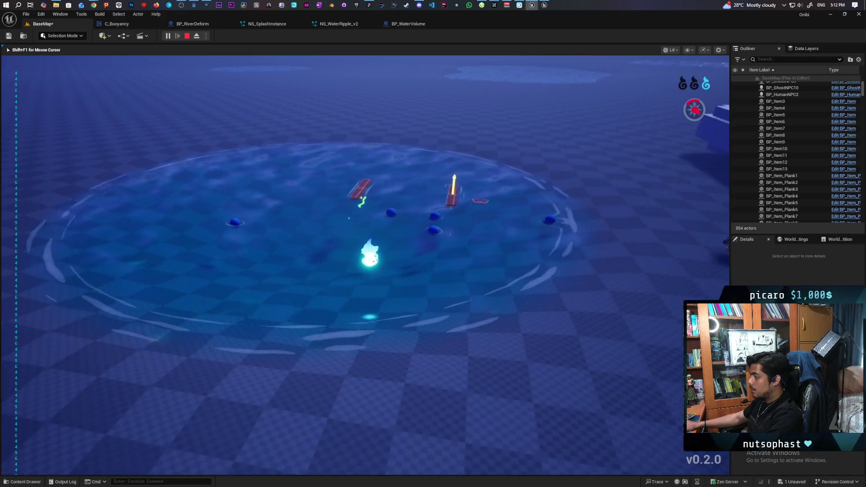
pyautogui.press('d')
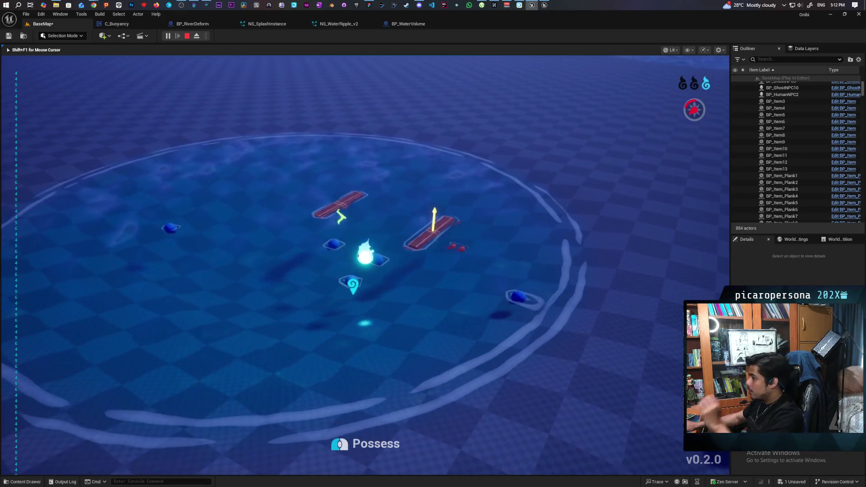
pyautogui.press('a')
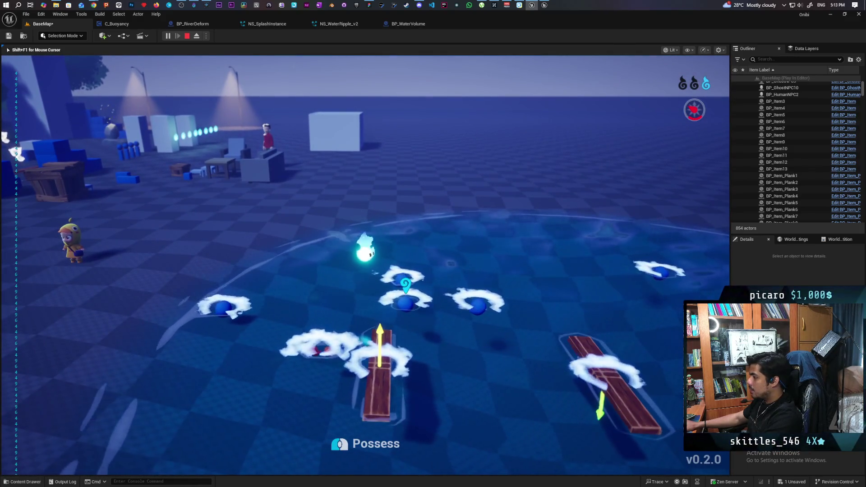
pyautogui.press('Escape')
pyautogui.click(193, 24)
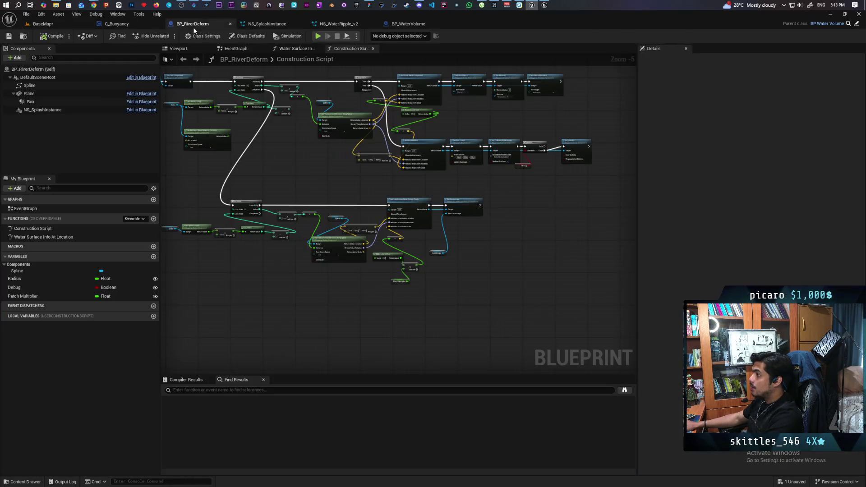
# Step: Select NS_SplashInstance's WaterRipple emitter and filter its stack for 'bound' to show fixed bounds -100 to 100
pyautogui.click(130, 24)
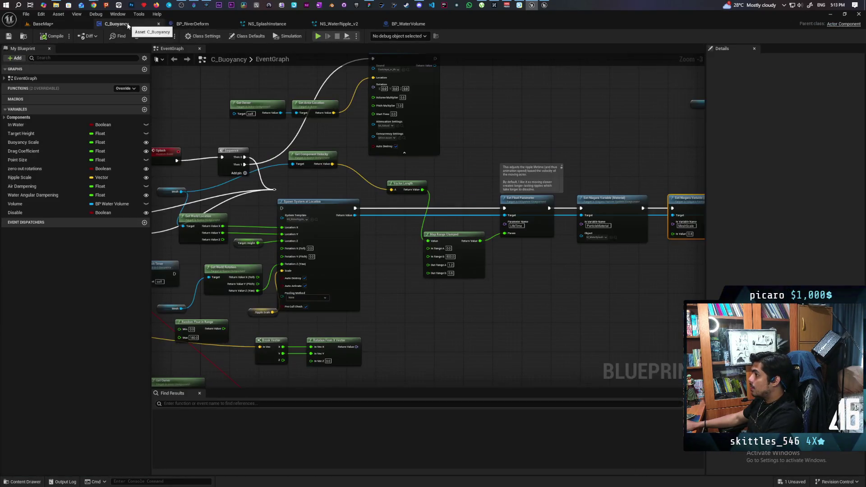
pyautogui.click(193, 24)
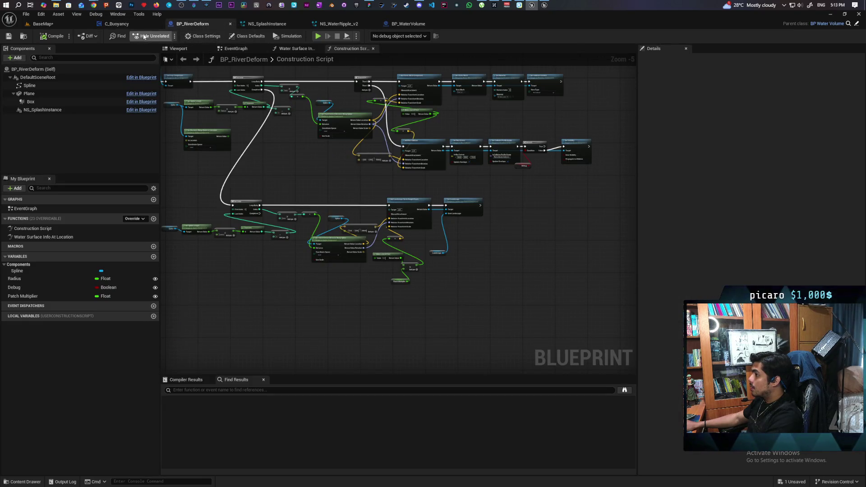
pyautogui.click(264, 25)
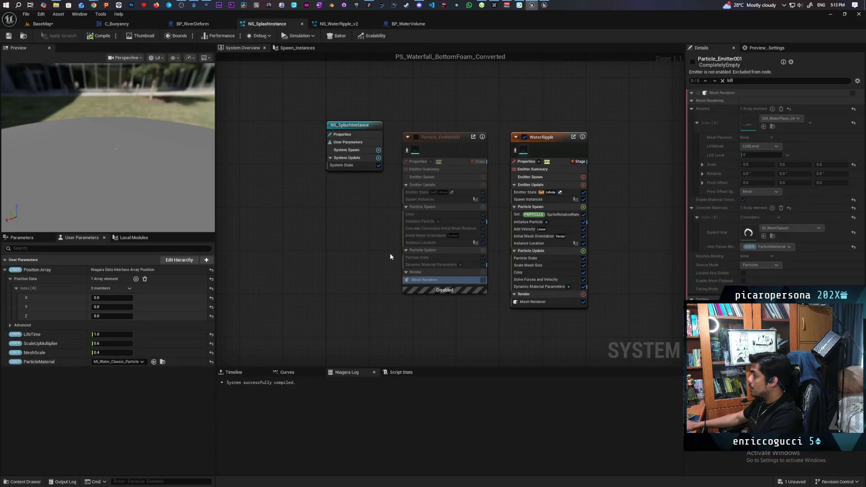
pyautogui.click(547, 150)
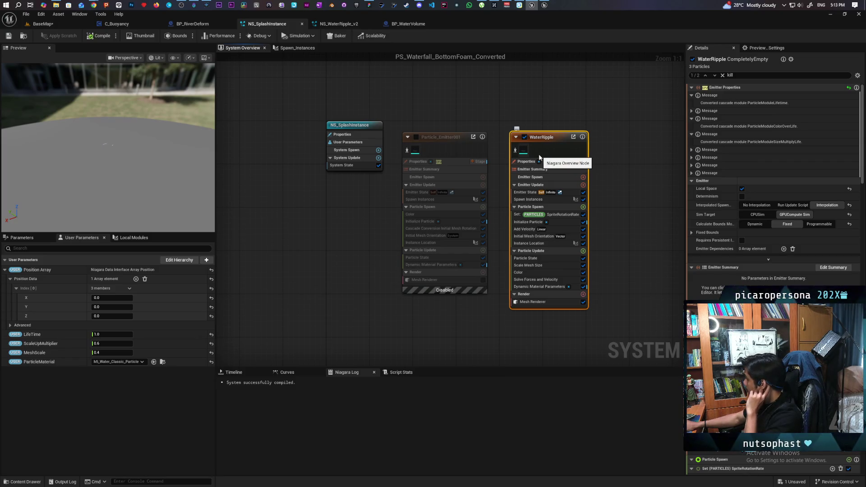
pyautogui.click(723, 75)
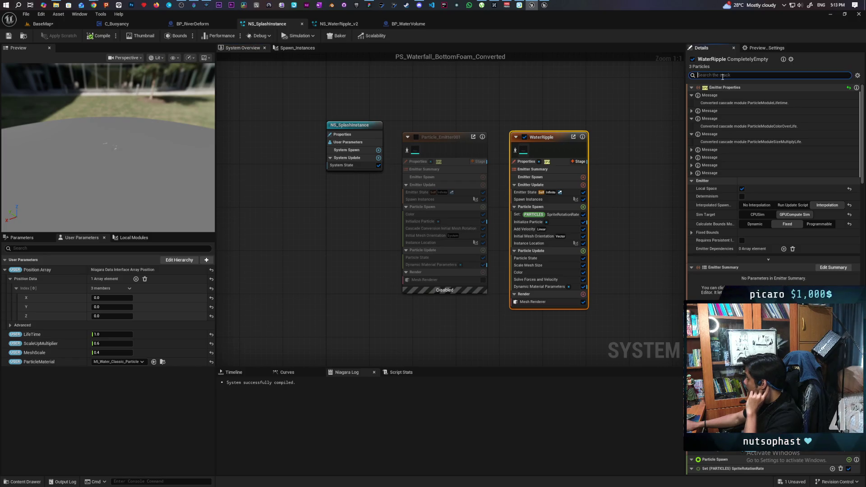
pyautogui.write('bound')
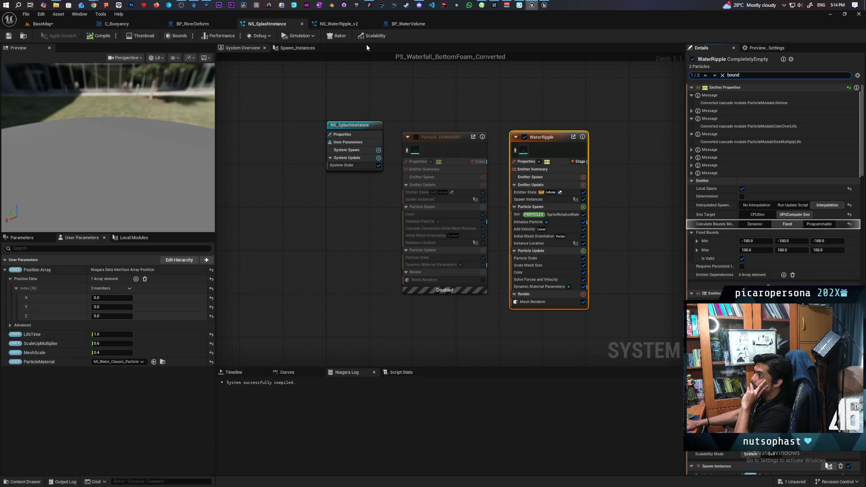
pyautogui.click(412, 24)
pyautogui.click(114, 24)
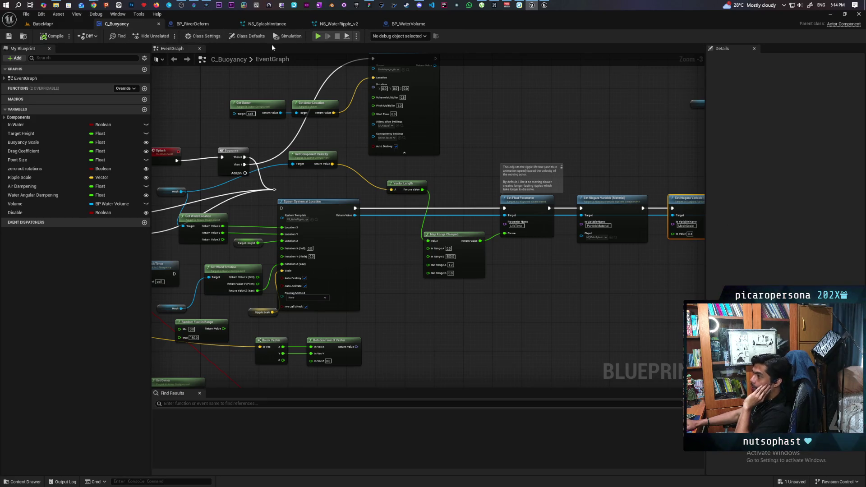
# Step: Enter .5 as BP_WaterVolume's Tick Interval, then compile and save the blueprint
pyautogui.click(419, 24)
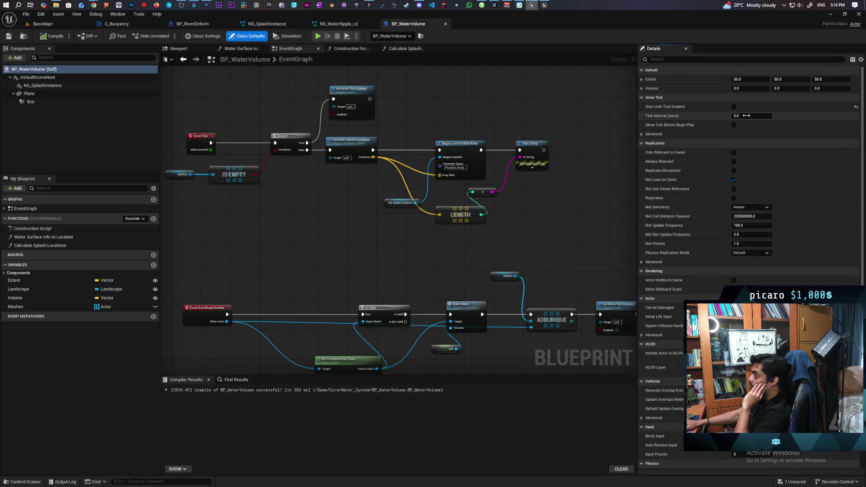
pyautogui.click(751, 116)
pyautogui.write('.5')
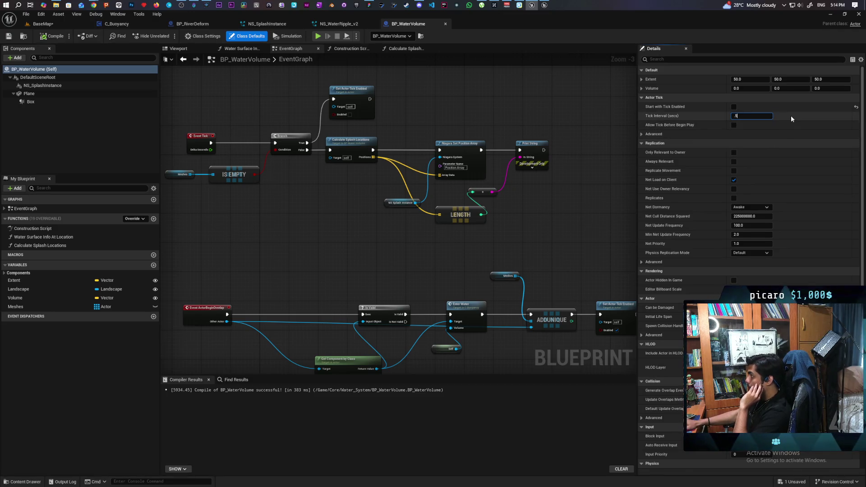
pyautogui.click(52, 36)
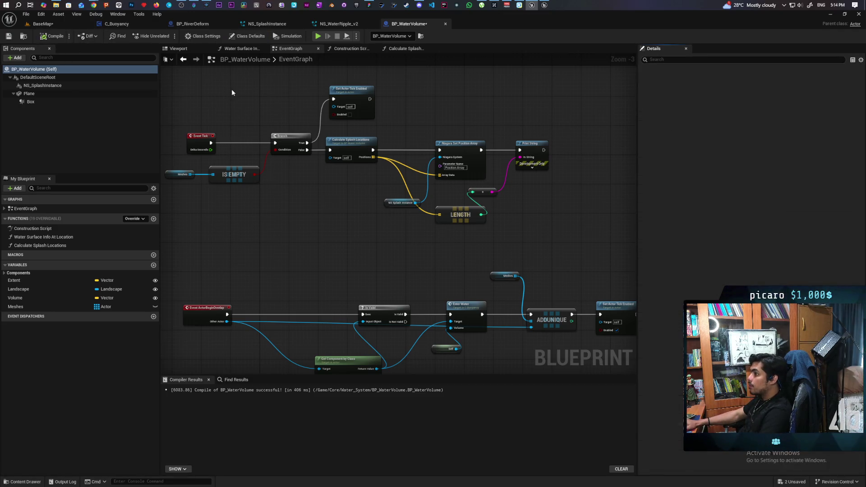
pyautogui.click(58, 23)
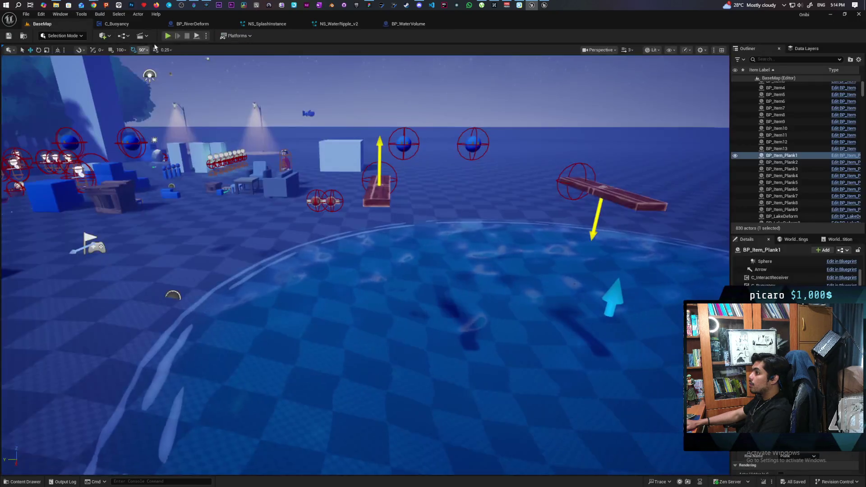
# Step: Play the level, fly the ghost around the floating planks to check their ripples, then stop
pyautogui.click(167, 36)
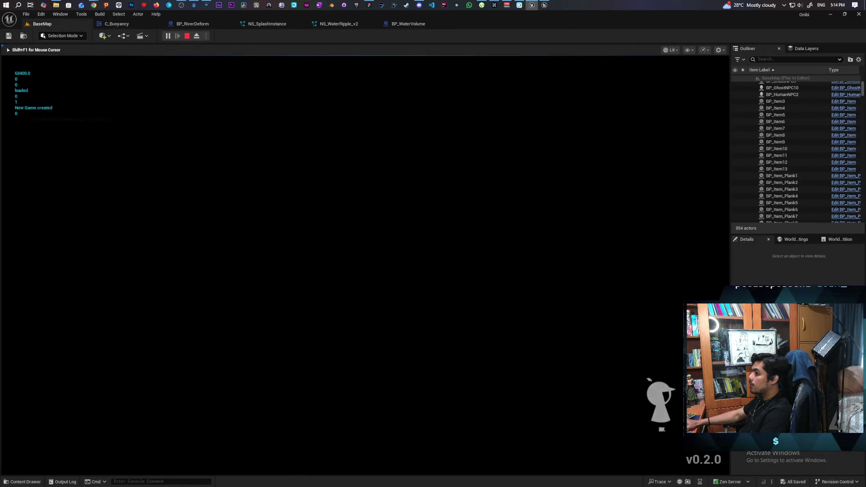
pyautogui.press('w')
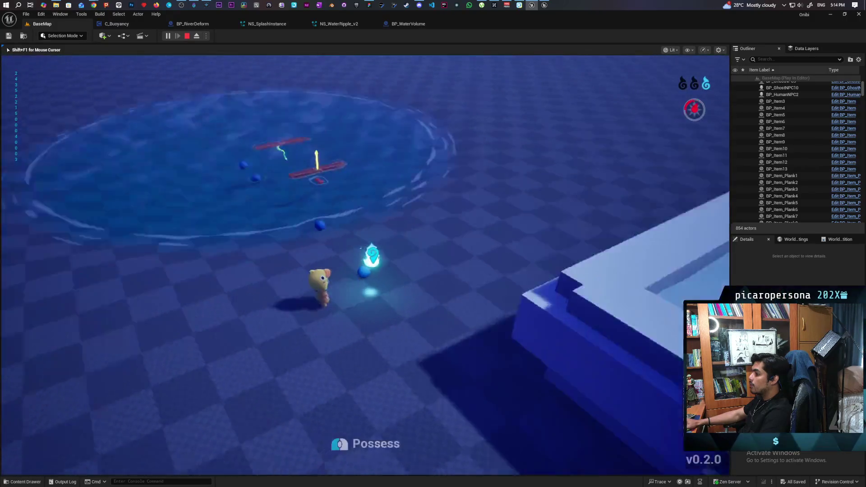
pyautogui.press('w')
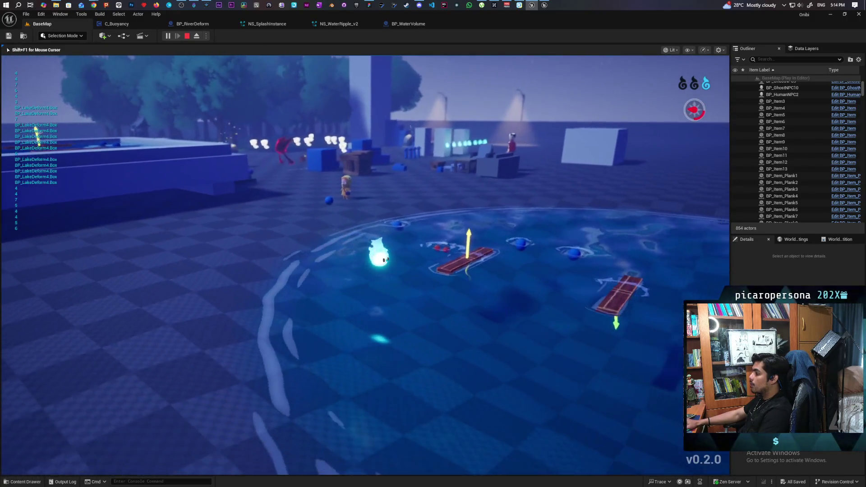
pyautogui.press('w')
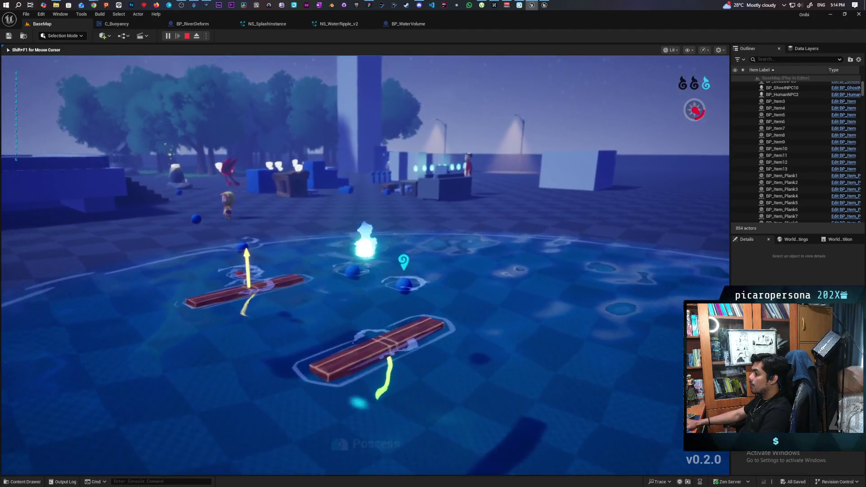
pyautogui.press('w')
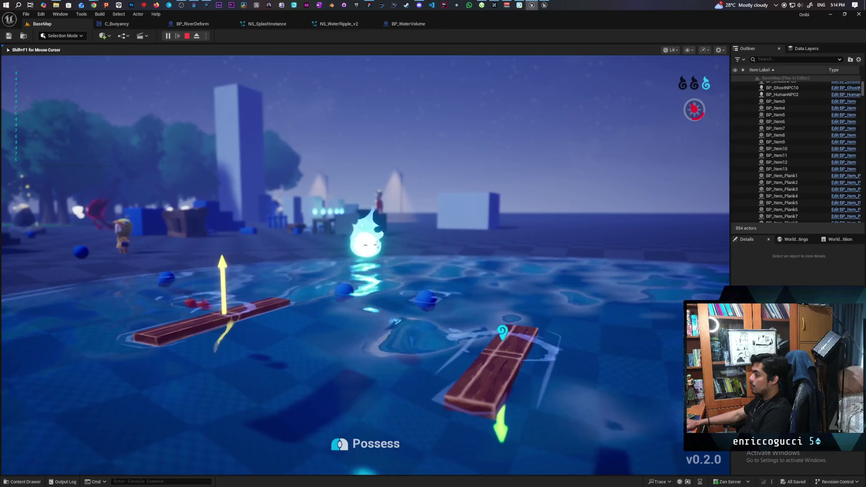
pyautogui.press('d')
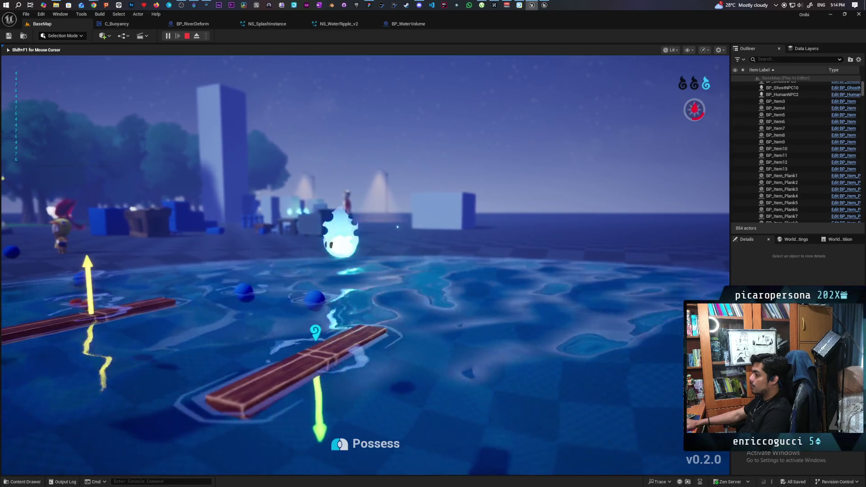
pyautogui.press('w')
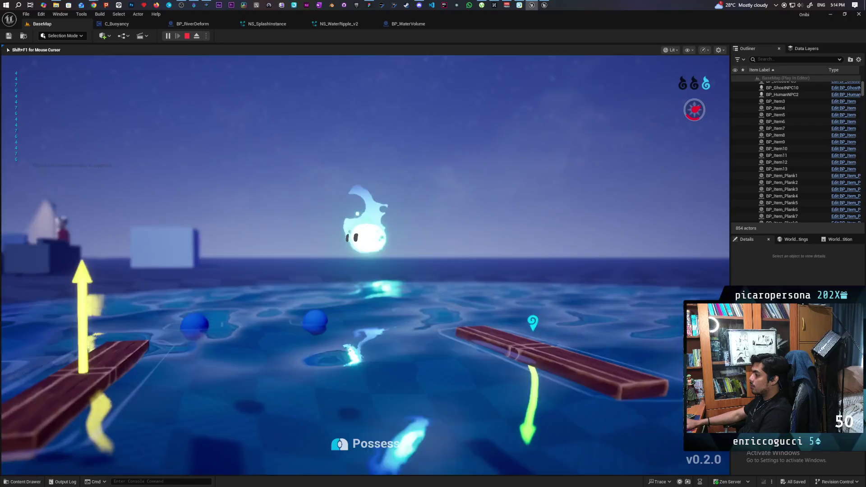
pyautogui.press('s')
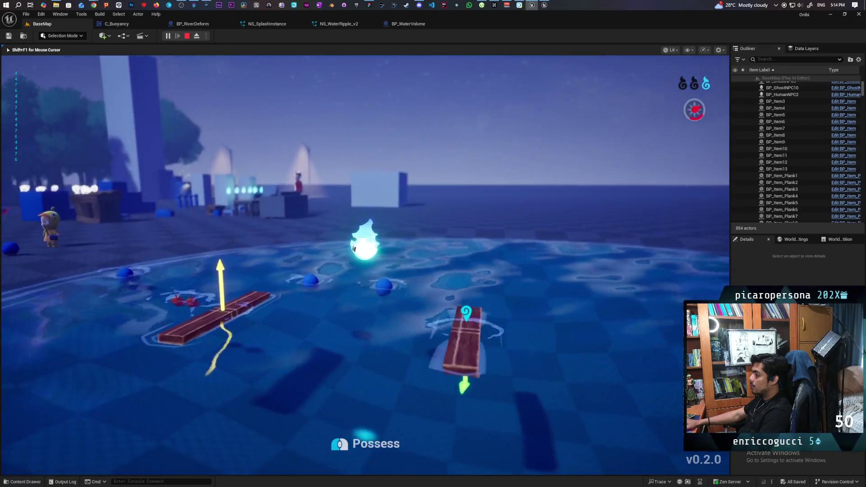
pyautogui.press('s')
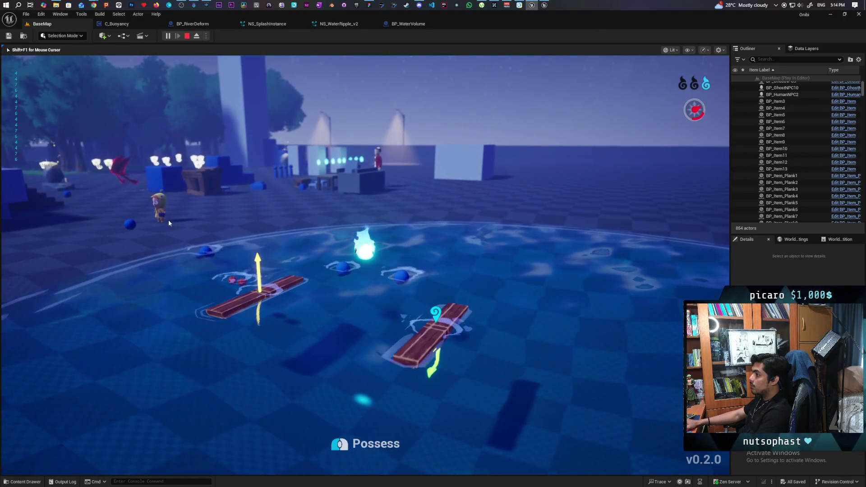
pyautogui.press('Escape')
pyautogui.click(405, 24)
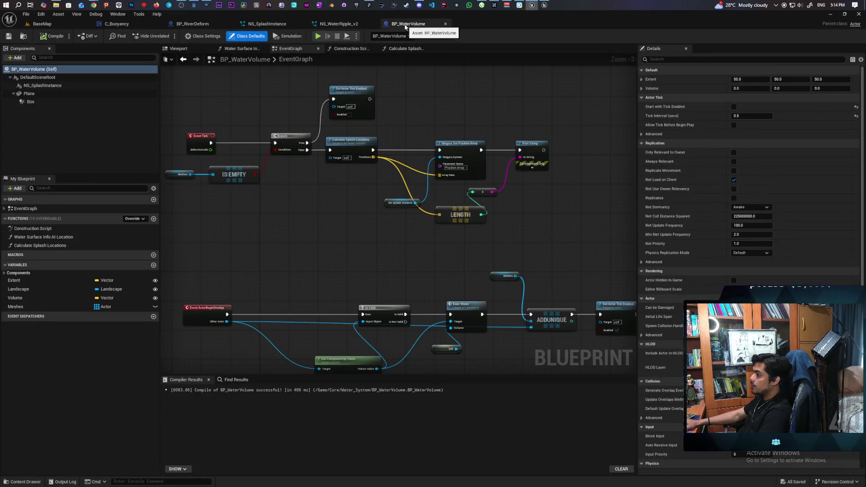
# Step: Open the Calculate Splash Locations function in BP_WaterVolume
pyautogui.click(38, 23)
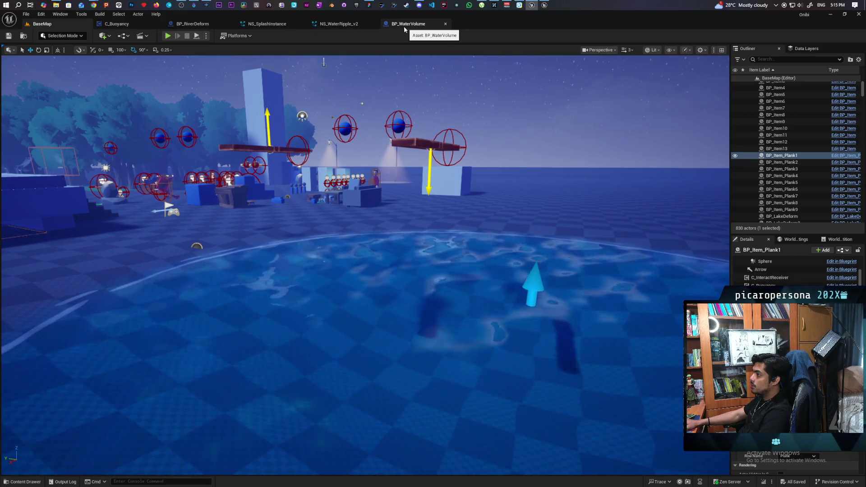
pyautogui.click(120, 23)
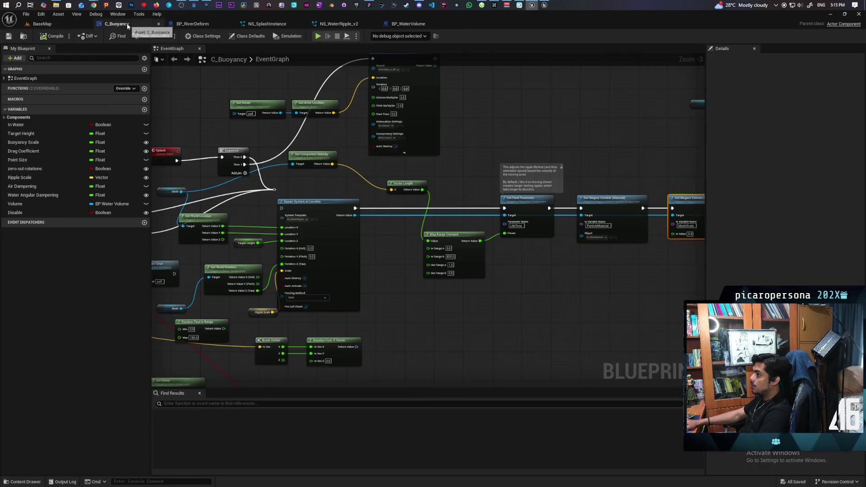
pyautogui.click(401, 28)
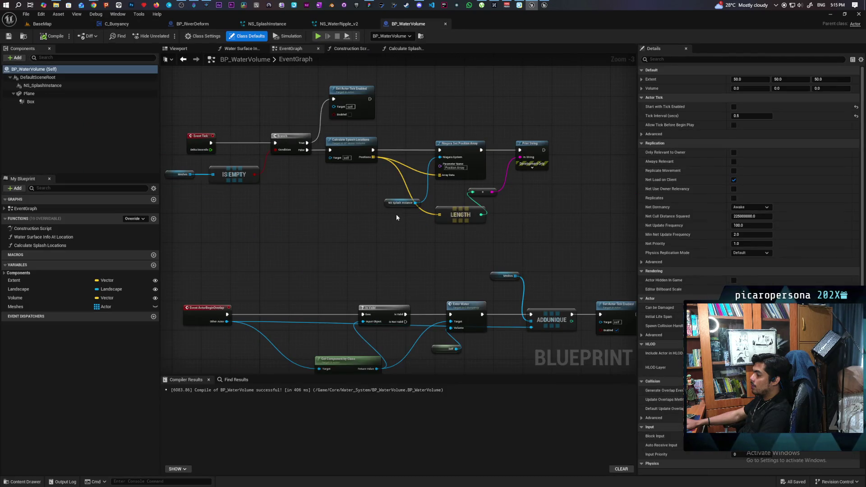
pyautogui.scroll(2, 366, 183)
pyautogui.doubleClick(360, 166)
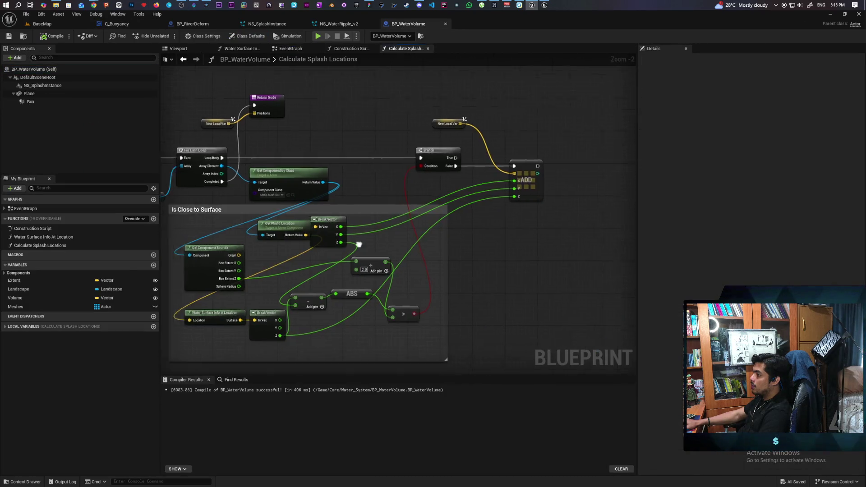
# Step: Open Water Surface Info At Location and select its Plane and Get World Location nodes
pyautogui.scroll(2, 385, 266)
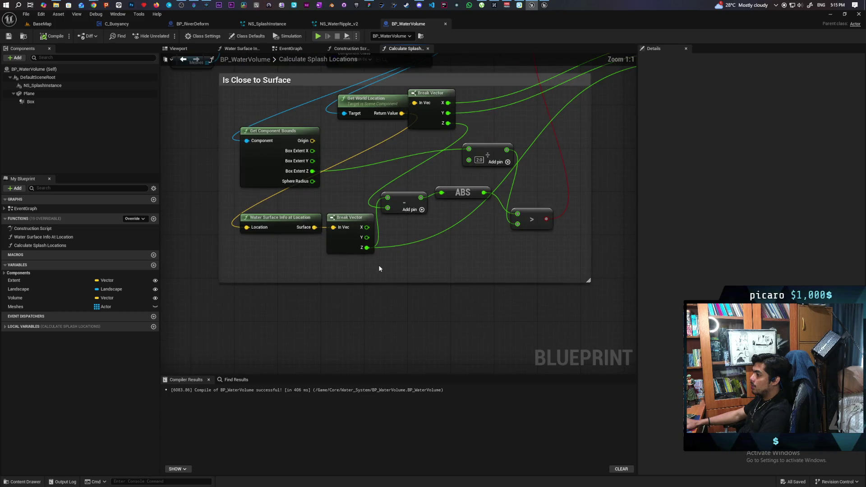
pyautogui.scroll(-2, 379, 269)
pyautogui.moveTo(283, 257); pyautogui.dragTo(267, 257)
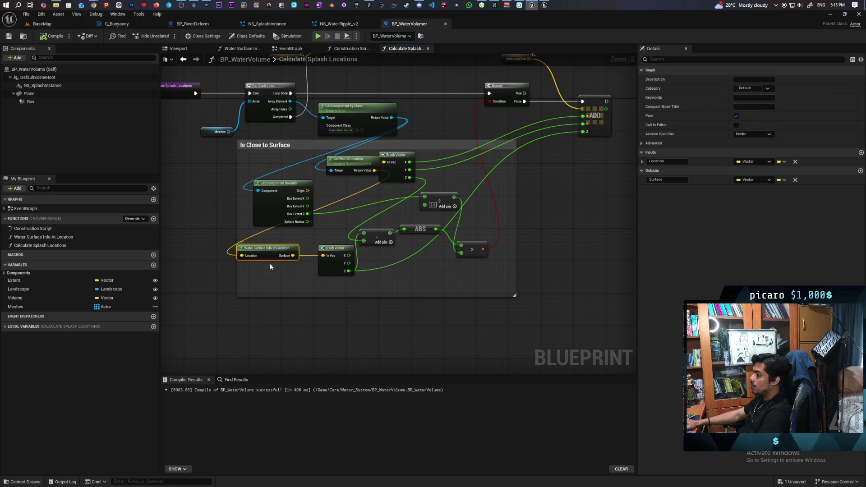
pyautogui.doubleClick(268, 257)
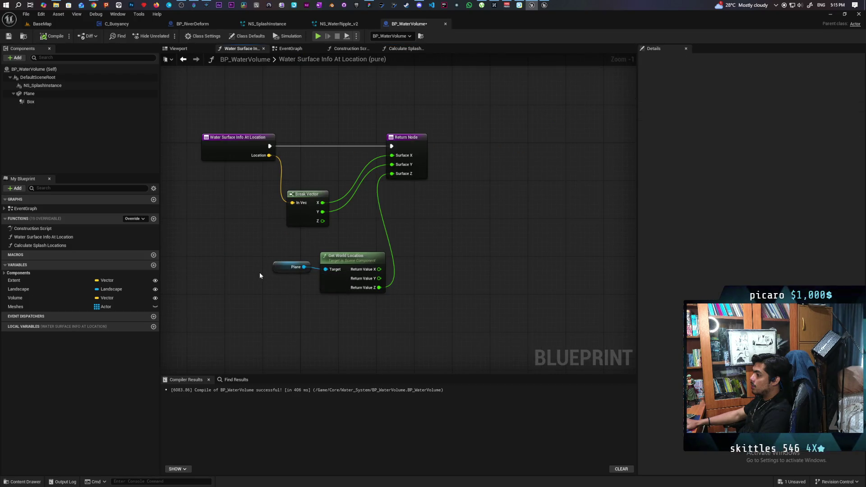
pyautogui.moveTo(260, 257); pyautogui.dragTo(378, 316)
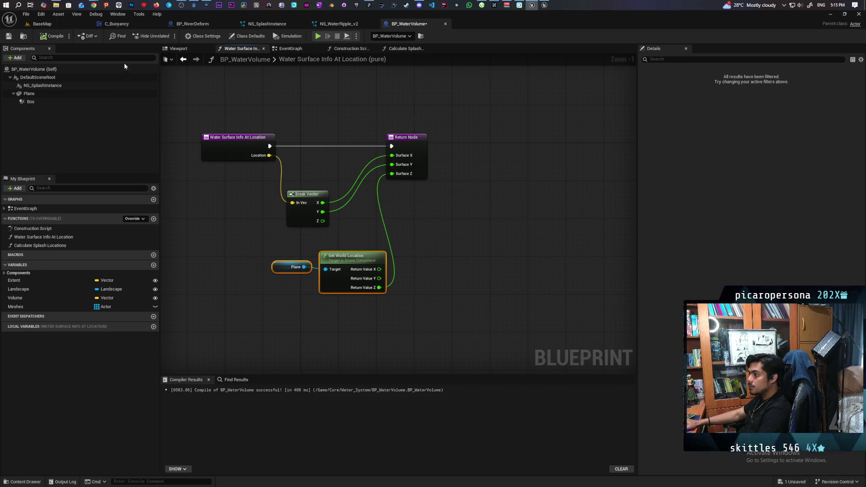
pyautogui.click(41, 23)
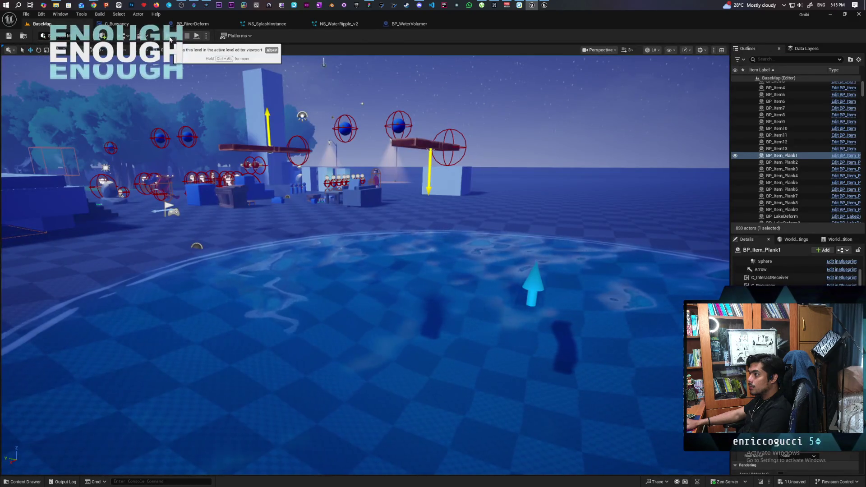
# Step: Play the level, steer the flame character across the lake past the floating planks, then stop
pyautogui.click(169, 39)
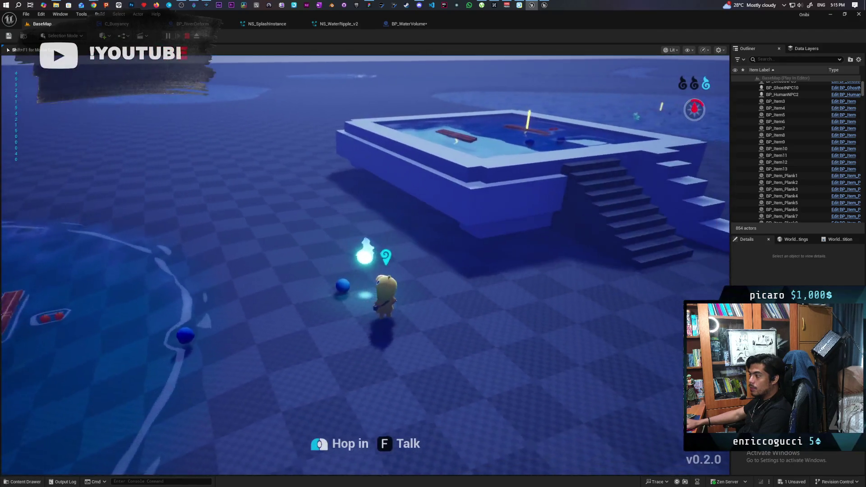
pyautogui.press('d')
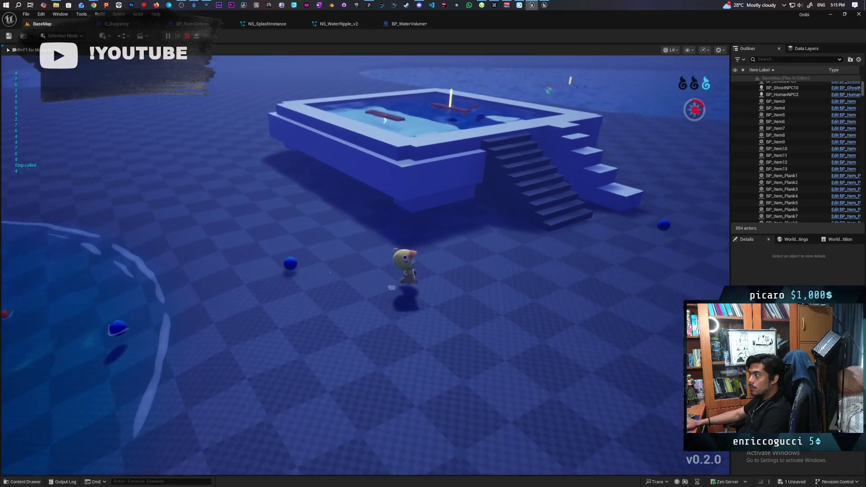
pyautogui.press('w')
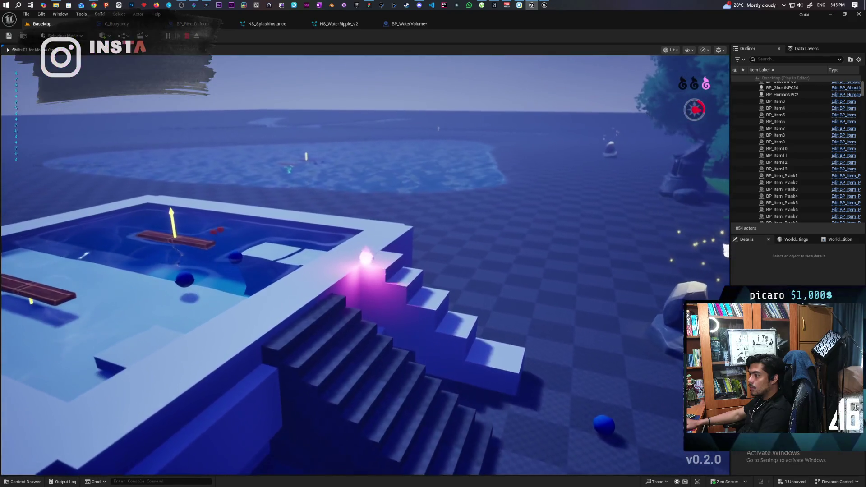
pyautogui.press('w')
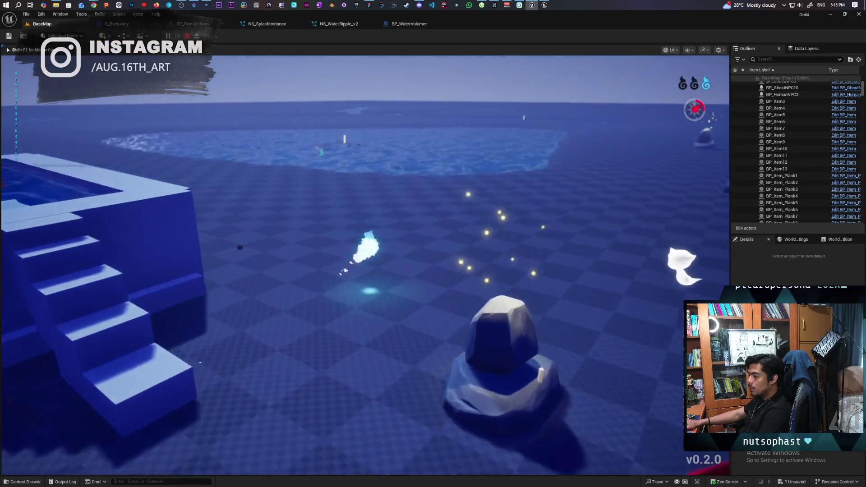
pyautogui.press('w')
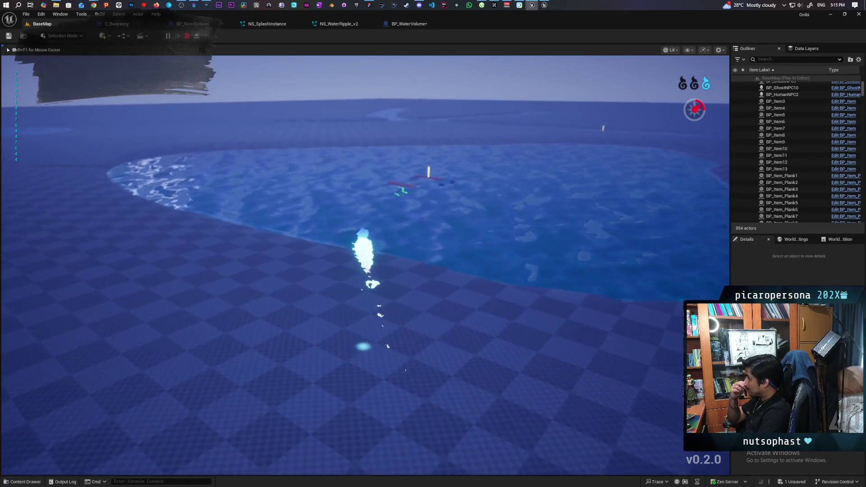
pyautogui.press('w')
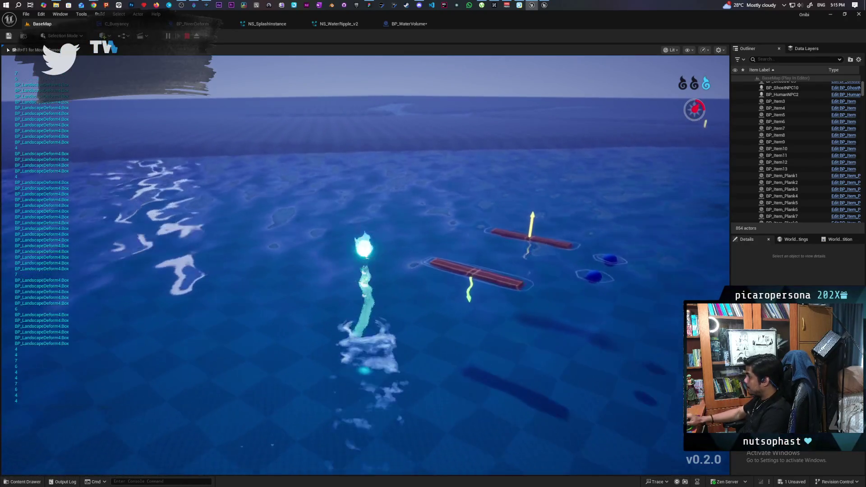
pyautogui.press('w')
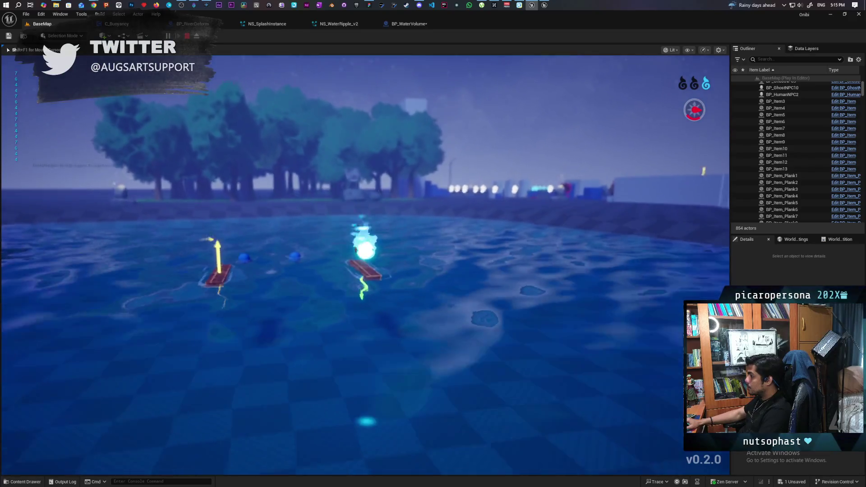
pyautogui.press('w')
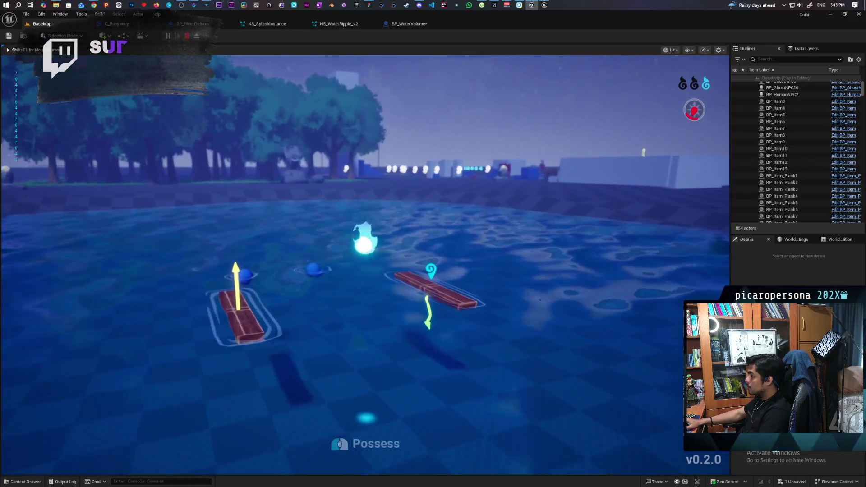
pyautogui.press('w')
pyautogui.press('e')
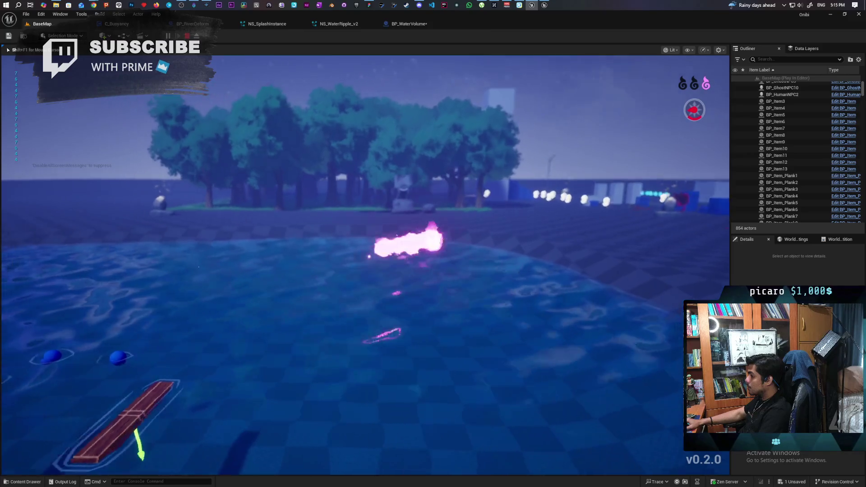
pyautogui.press('Escape')
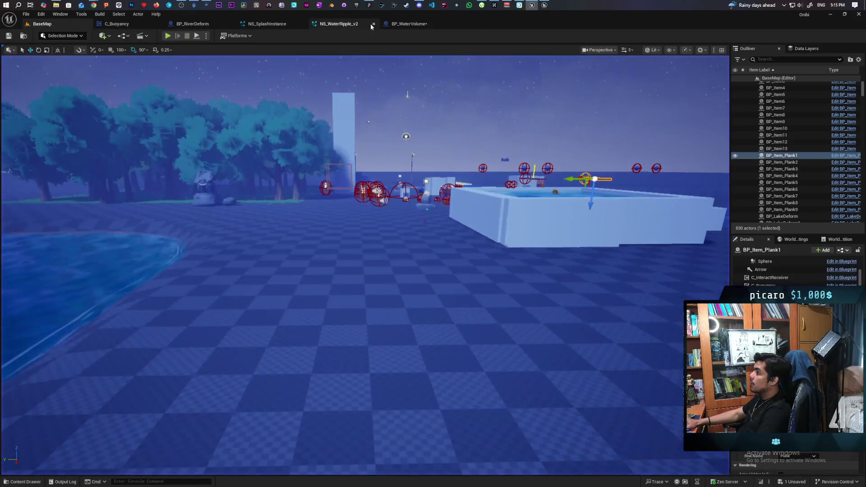
pyautogui.click(399, 25)
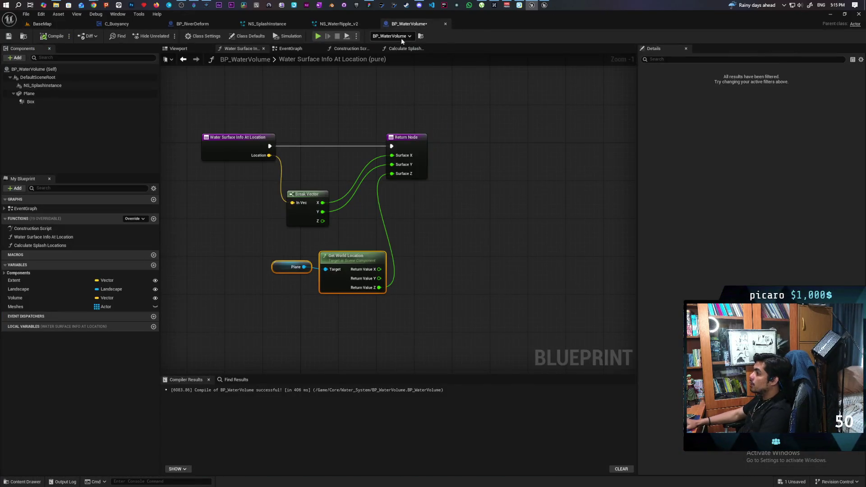
pyautogui.click(298, 49)
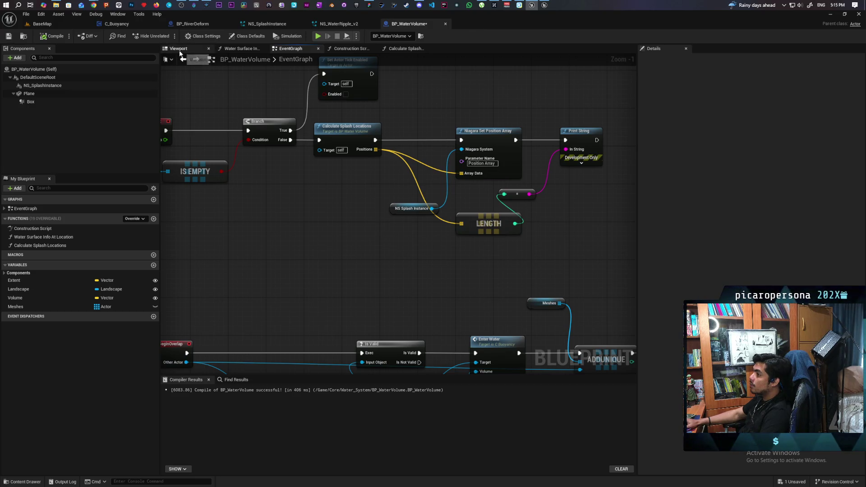
pyautogui.click(248, 49)
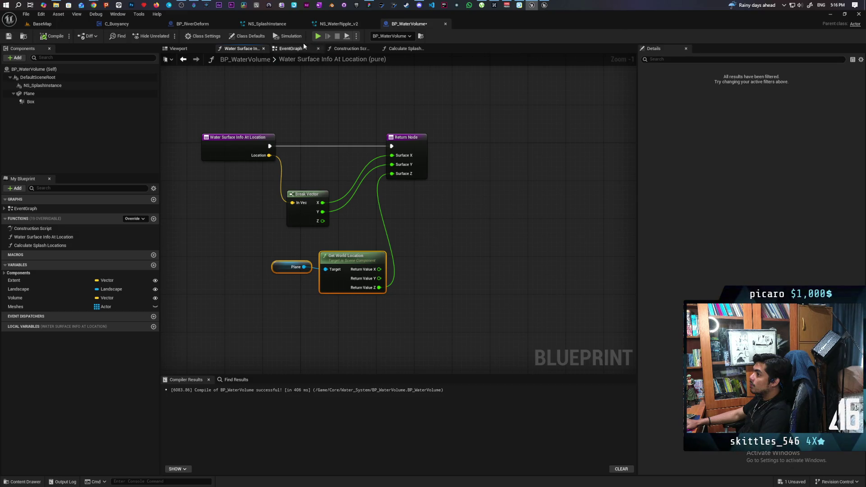
pyautogui.click(341, 50)
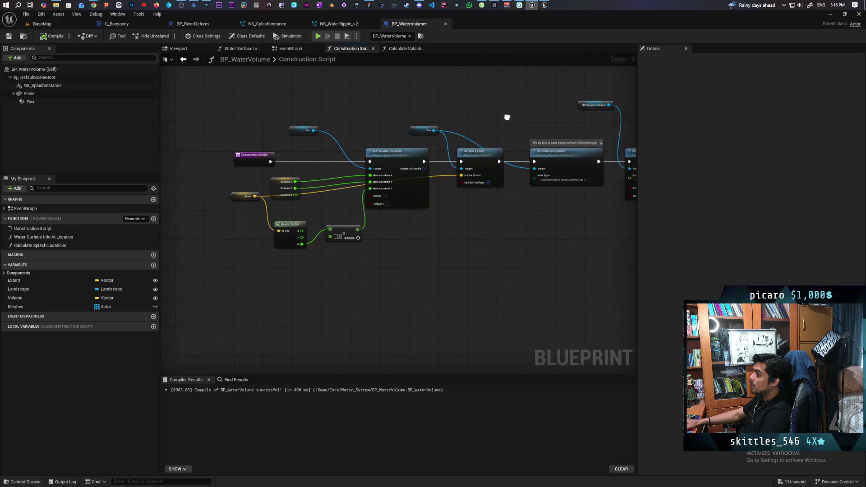
pyautogui.scroll(2, 386, 123)
pyautogui.moveTo(388, 126); pyautogui.dragTo(412, 123)
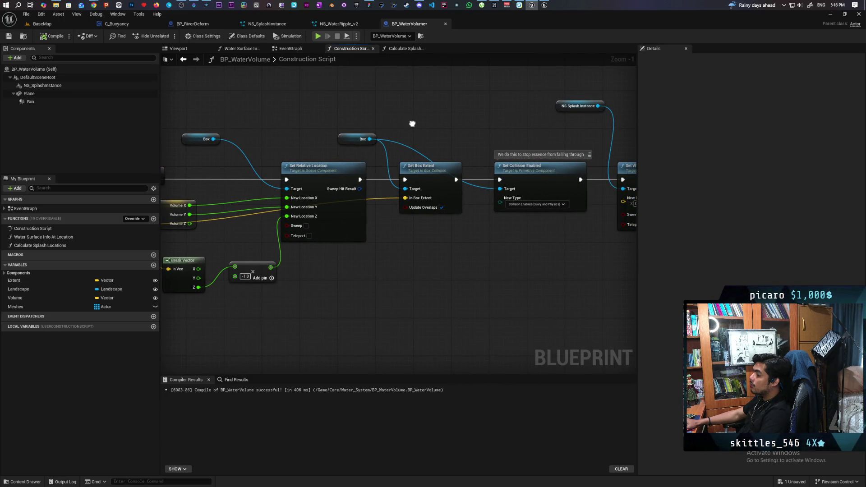
pyautogui.moveTo(412, 123)
pyautogui.mouseDown()
pyautogui.moveTo(311, 122)
pyautogui.moveTo(442, 112)
pyautogui.moveTo(415, 108)
pyautogui.mouseUp()
pyautogui.scroll(-2, 414, 109)
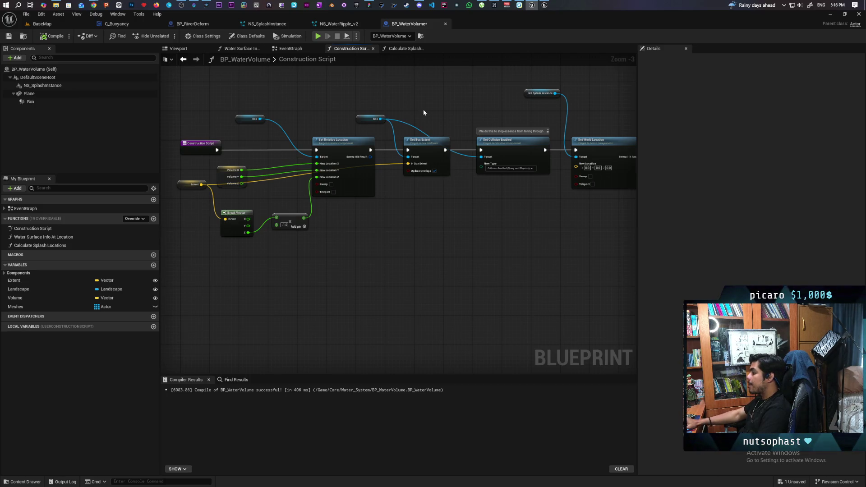
pyautogui.moveTo(424, 112); pyautogui.dragTo(377, 131)
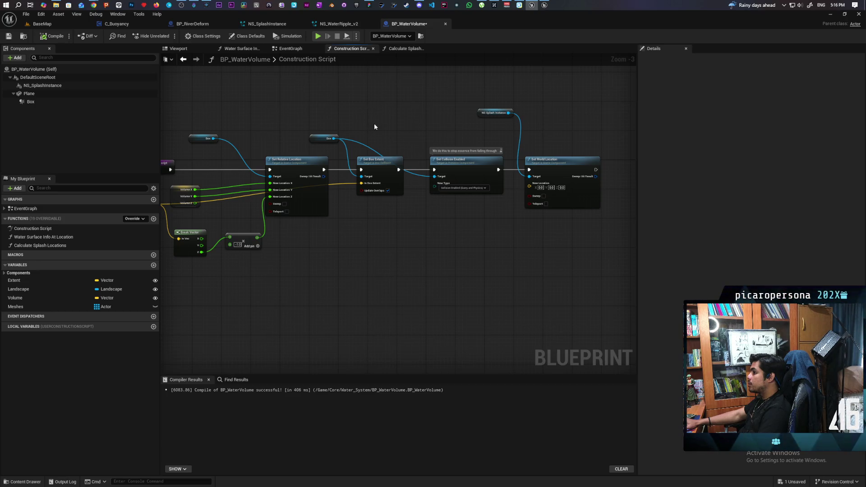
pyautogui.click(64, 24)
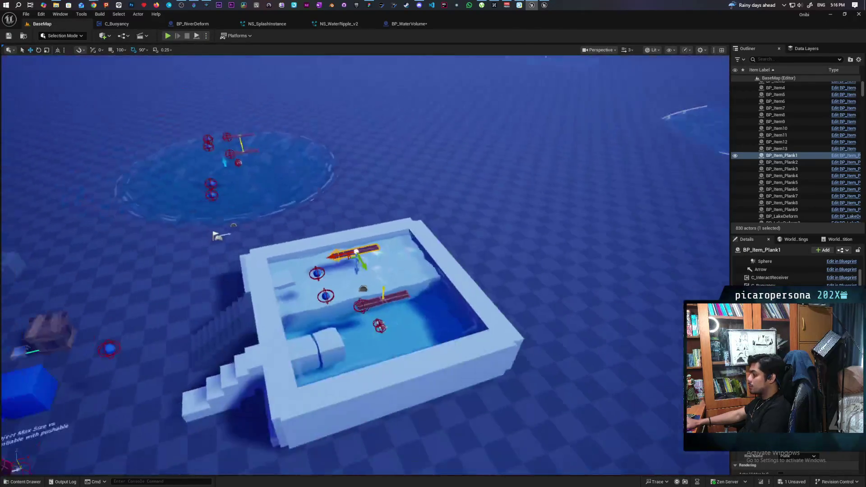
pyautogui.press('s')
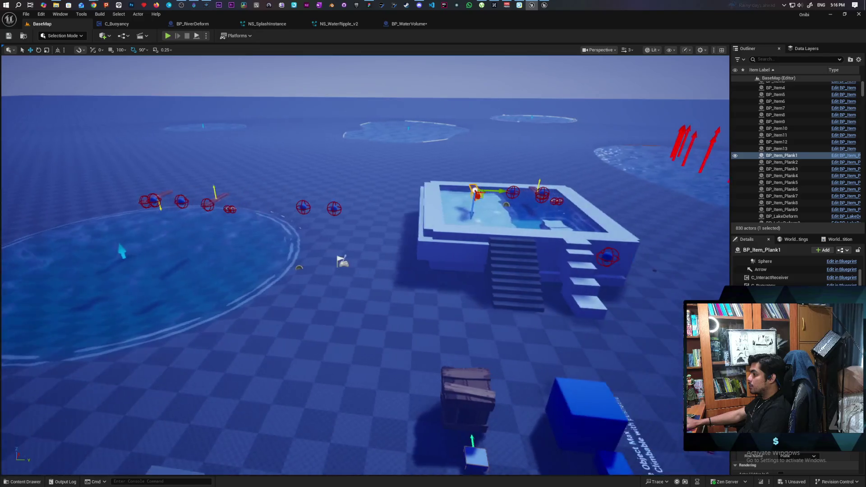
pyautogui.press('d')
pyautogui.click(507, 218)
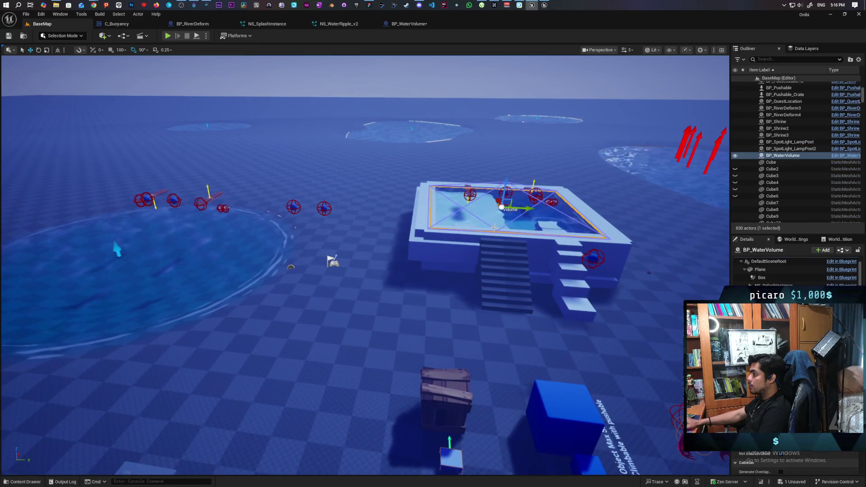
pyautogui.press('w')
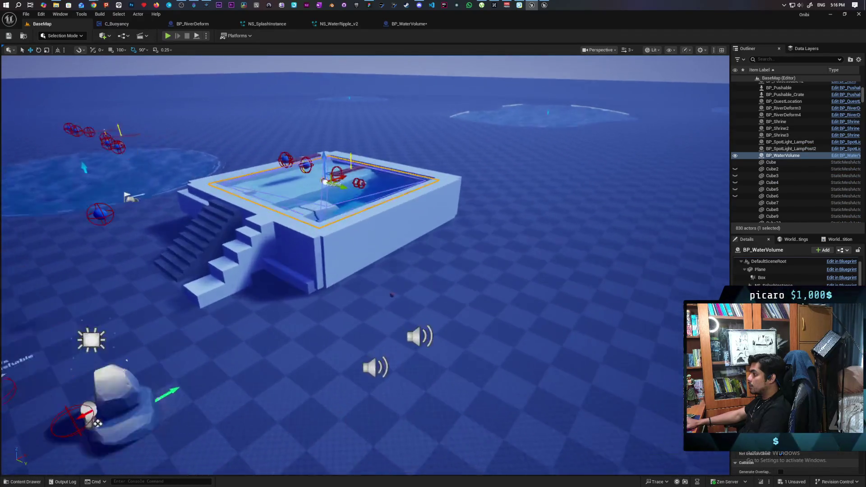
pyautogui.press('s')
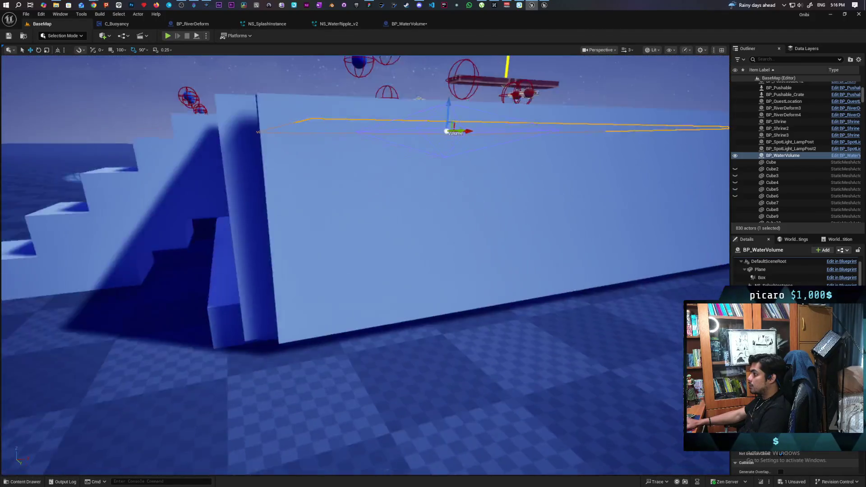
pyautogui.press('s')
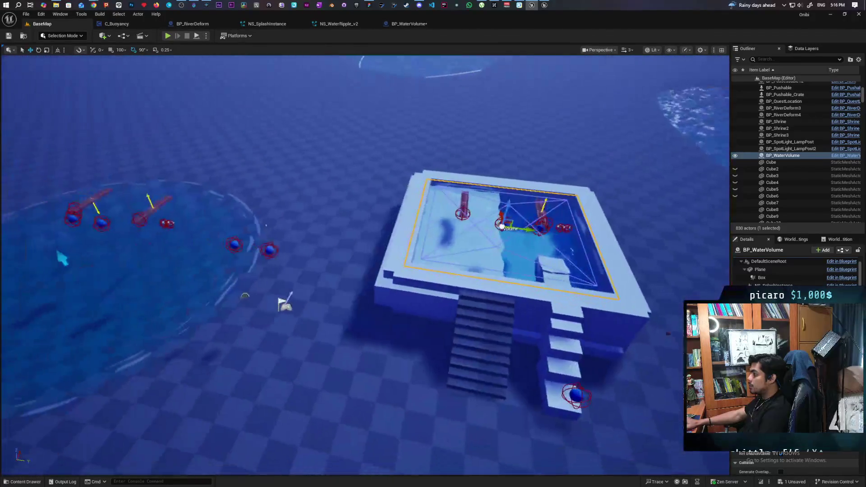
pyautogui.click(328, 285)
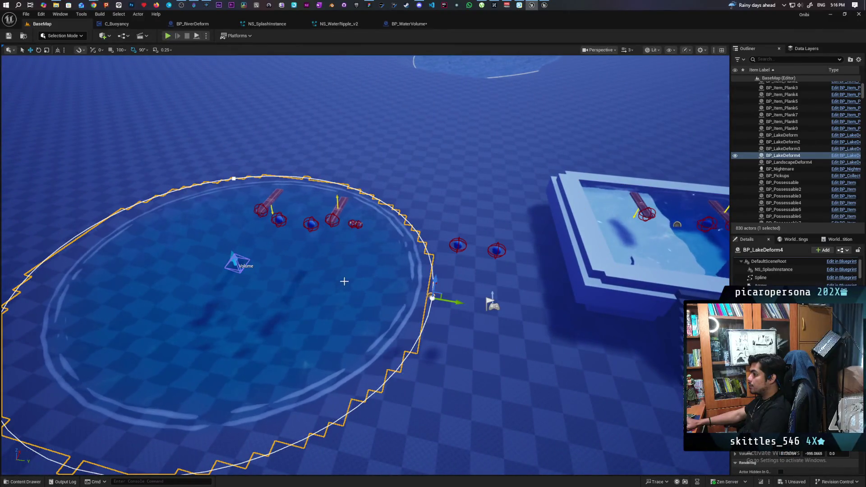
pyautogui.press('s')
pyautogui.press('w')
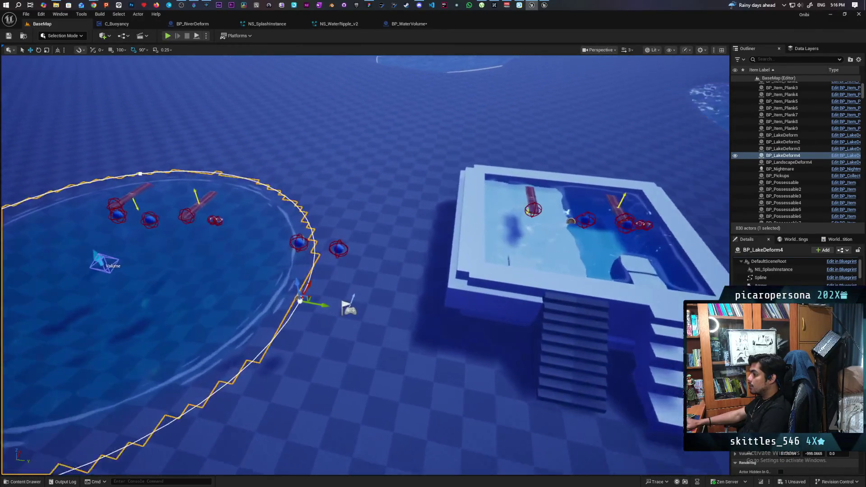
pyautogui.press('s')
pyautogui.press('w')
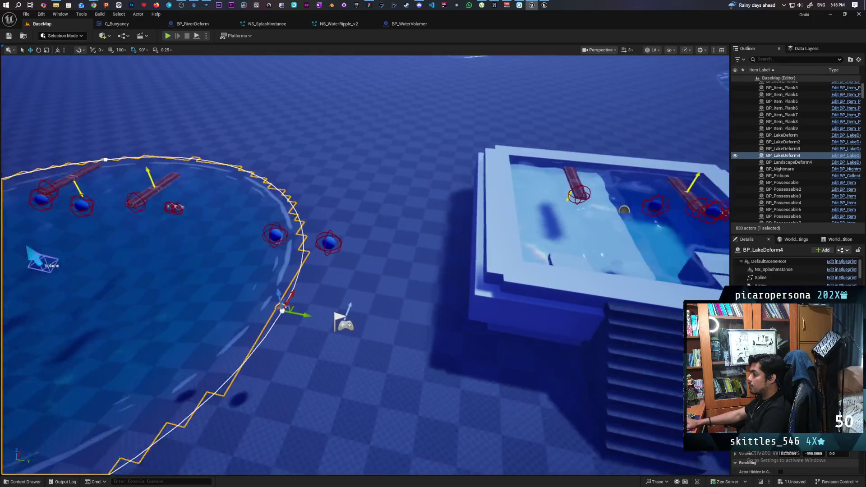
pyautogui.press('s')
pyautogui.press('w')
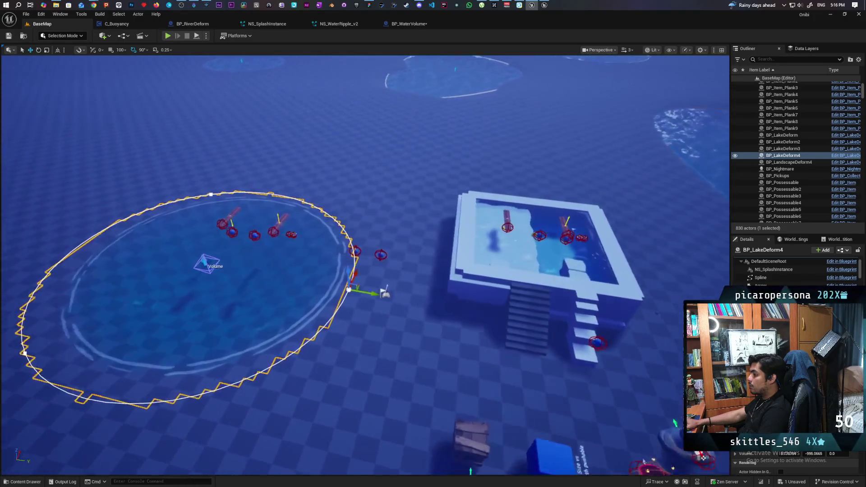
pyautogui.press('s')
pyautogui.press('w')
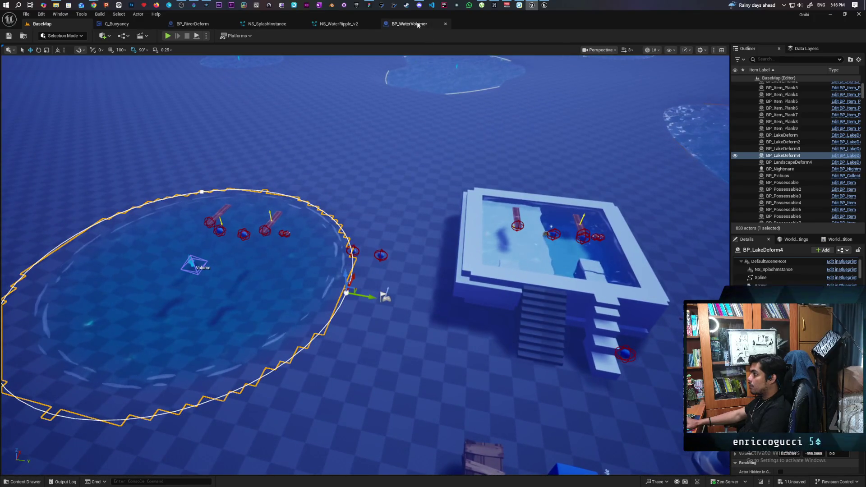
pyautogui.click(409, 24)
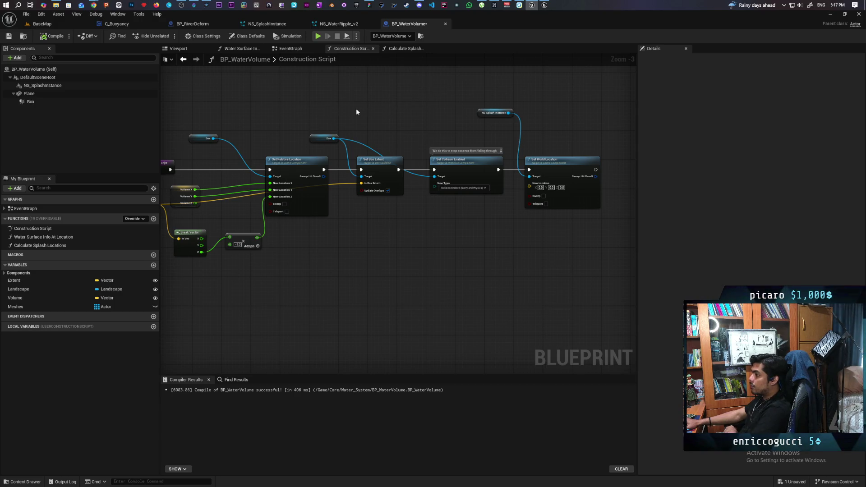
# Step: Delete the Set World Location and NS Splash Instance nodes from the Construction Script and recompile
pyautogui.moveTo(361, 109); pyautogui.dragTo(286, 104)
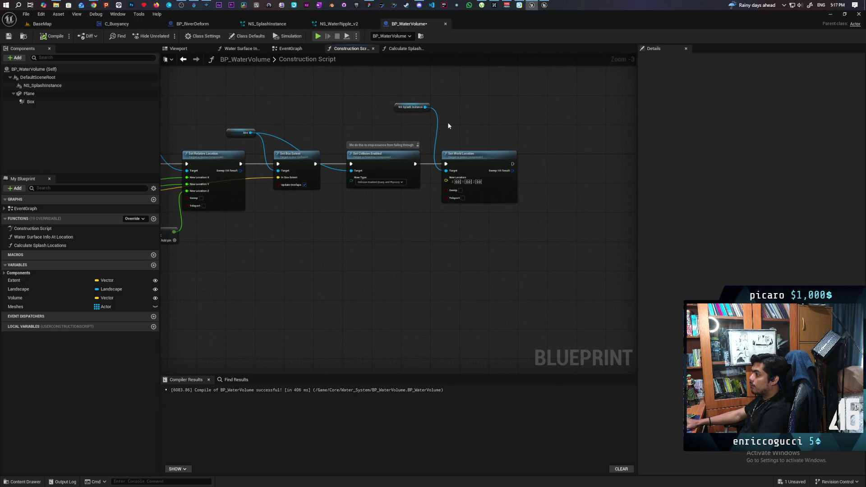
pyautogui.scroll(3, 448, 125)
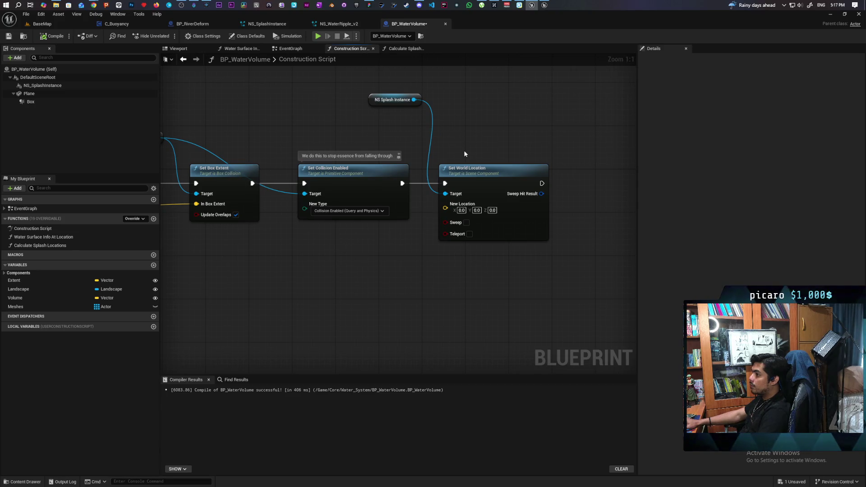
pyautogui.moveTo(469, 145); pyautogui.dragTo(520, 259)
pyautogui.press('Delete')
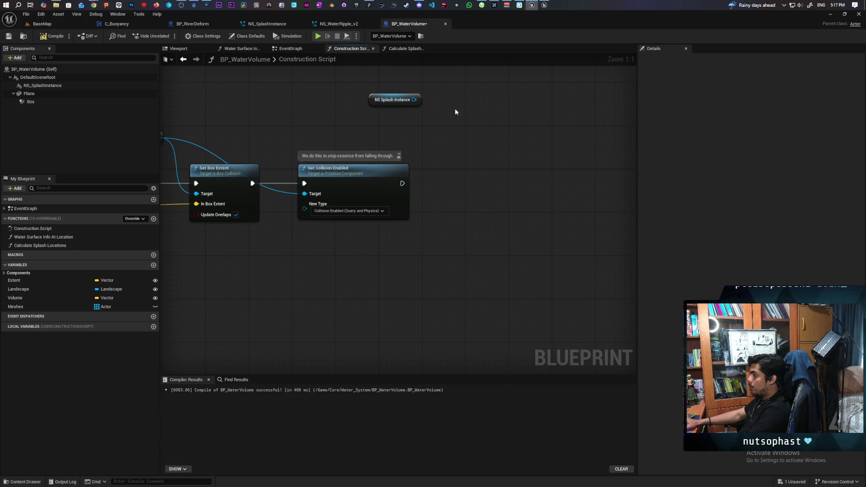
pyautogui.click(392, 100)
pyautogui.press('Delete')
pyautogui.click(60, 36)
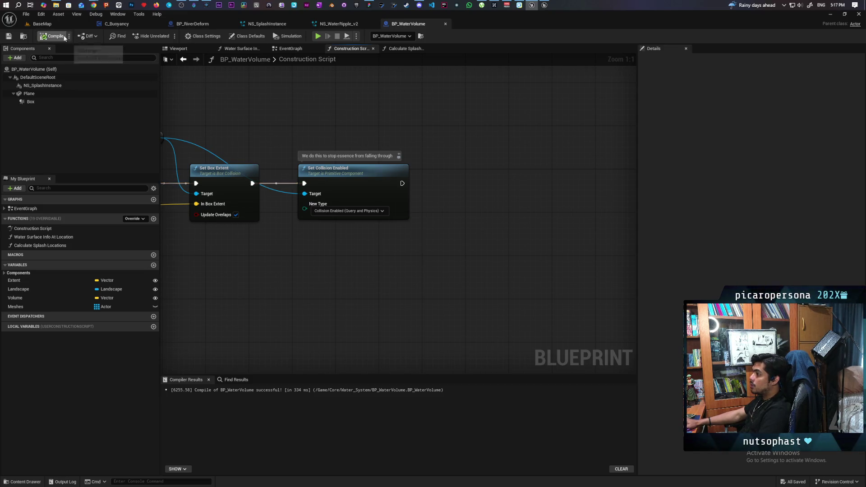
pyautogui.click(291, 49)
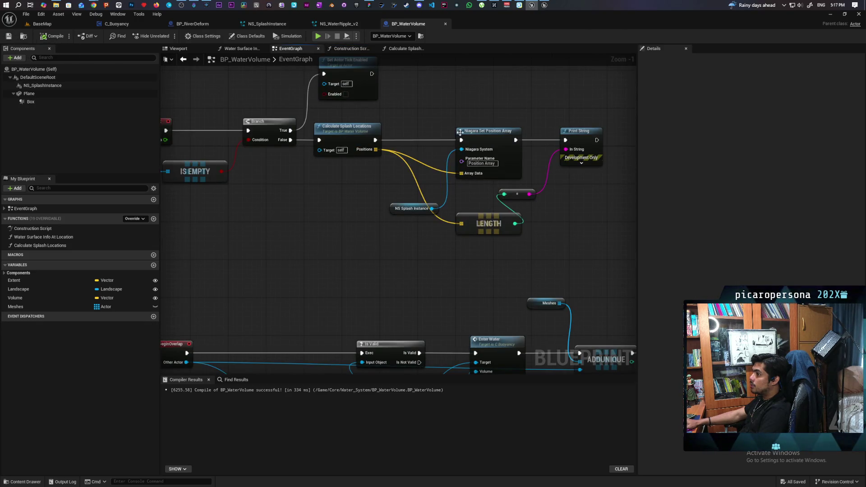
# Step: Bring the Calculate Splash Locations nodes into view and start a search off the Positions output, then cancel it
pyautogui.scroll(1, 318, 249)
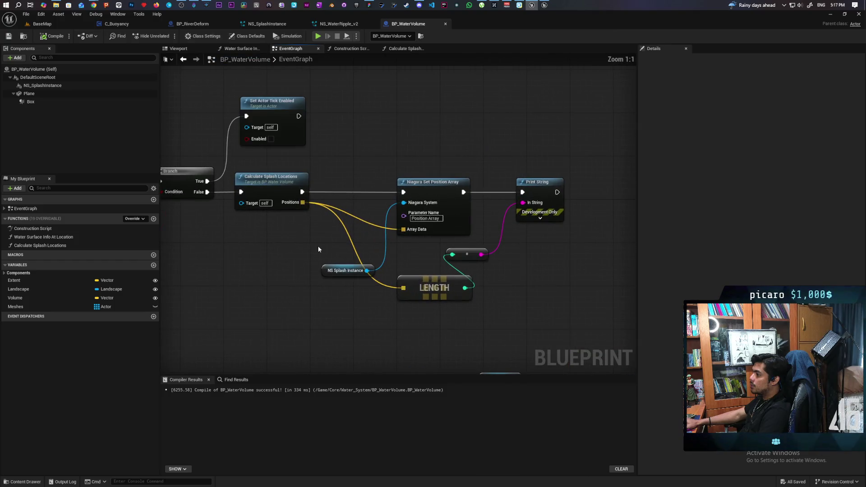
pyautogui.moveTo(299, 234); pyautogui.dragTo(304, 277)
pyautogui.click(291, 239)
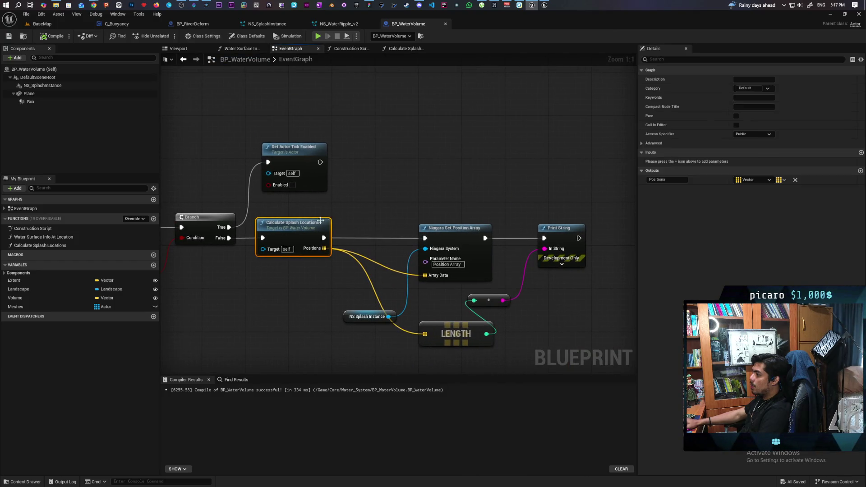
pyautogui.moveTo(324, 248); pyautogui.dragTo(374, 197)
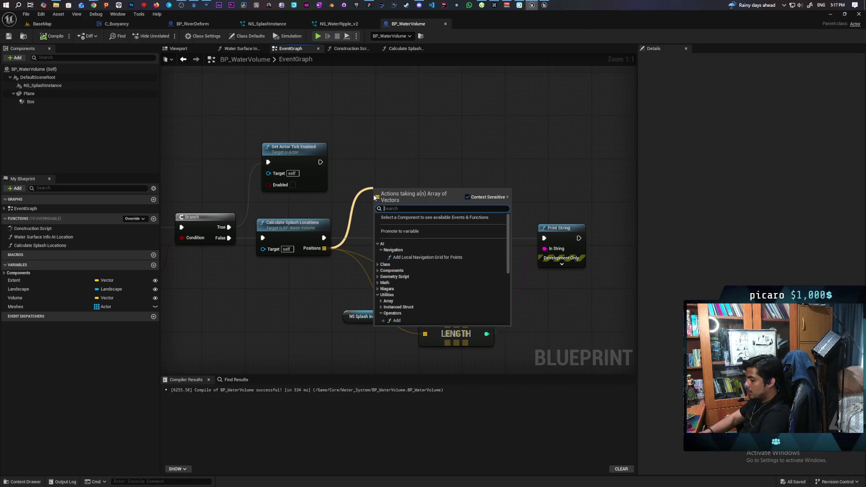
pyautogui.write('wor')
pyautogui.press('Escape')
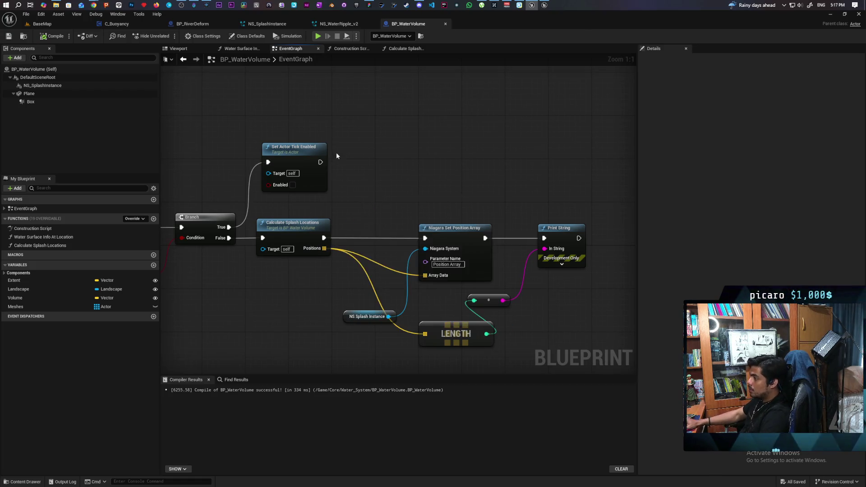
# Step: Inside Calculate Splash Locations, add Make Vector from Break Vector X and move ADD's X and Z wires onto it
pyautogui.doubleClick(302, 222)
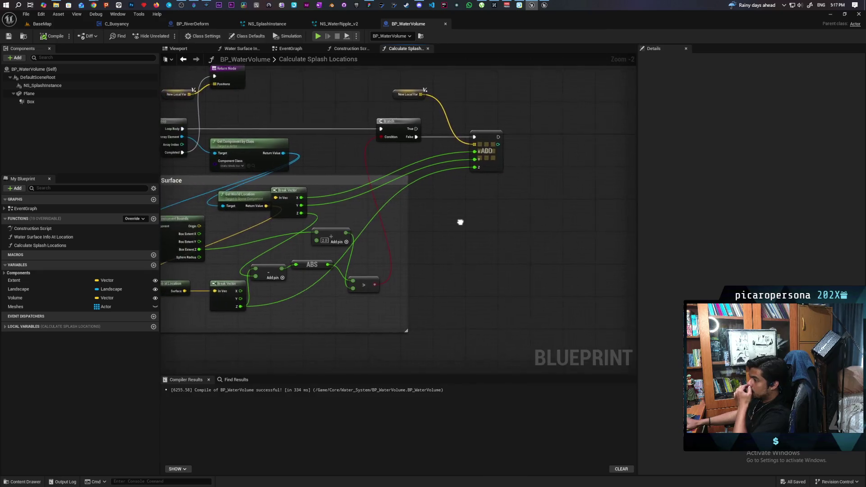
pyautogui.moveTo(303, 195)
pyautogui.mouseDown()
pyautogui.moveTo(371, 203)
pyautogui.moveTo(449, 197)
pyautogui.mouseUp()
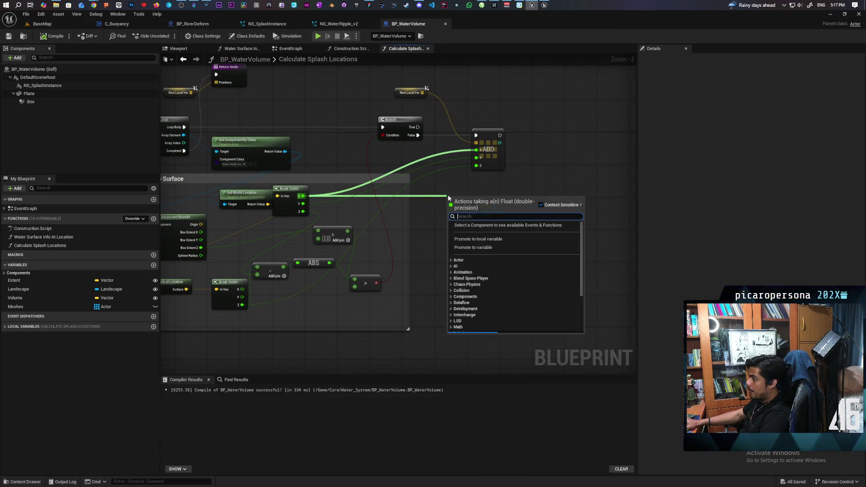
pyautogui.write('make vec')
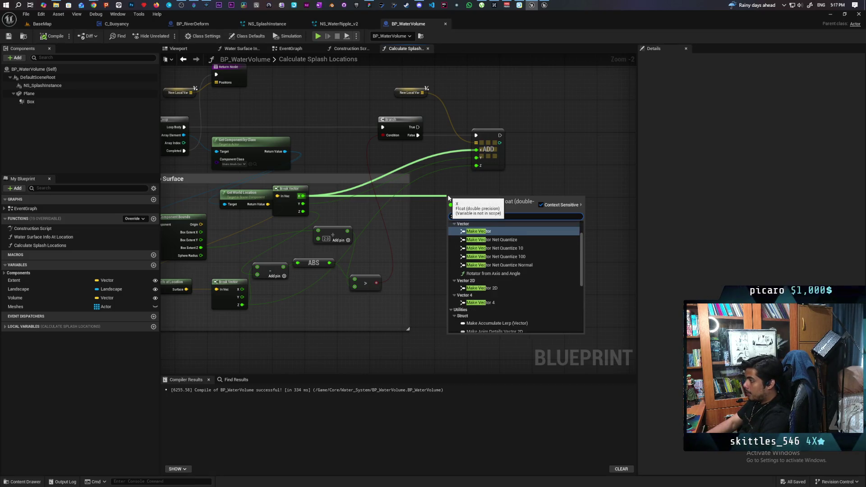
pyautogui.press('Return')
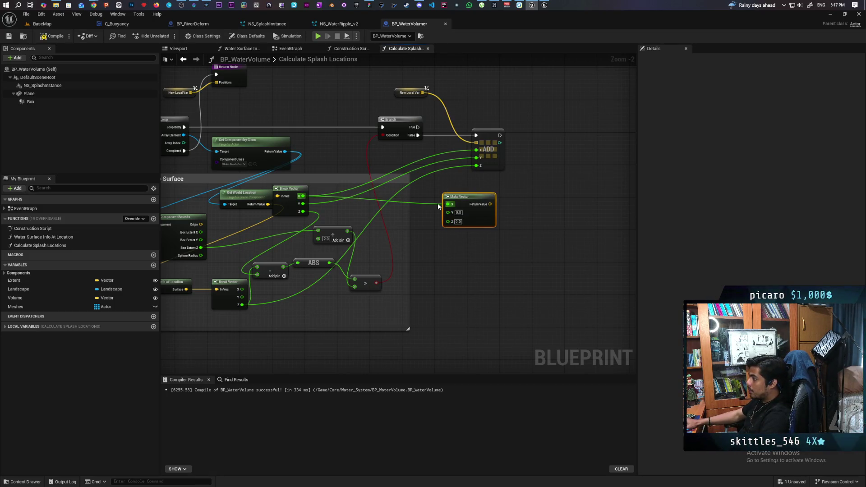
pyautogui.keyDown('alt'); pyautogui.click(448, 204); pyautogui.keyUp('alt')
pyautogui.moveTo(448, 197); pyautogui.dragTo(517, 177)
pyautogui.moveTo(477, 151)
pyautogui.mouseDown()
pyautogui.moveTo(517, 184)
pyautogui.moveTo(478, 165)
pyautogui.moveTo(516, 192)
pyautogui.mouseUp()
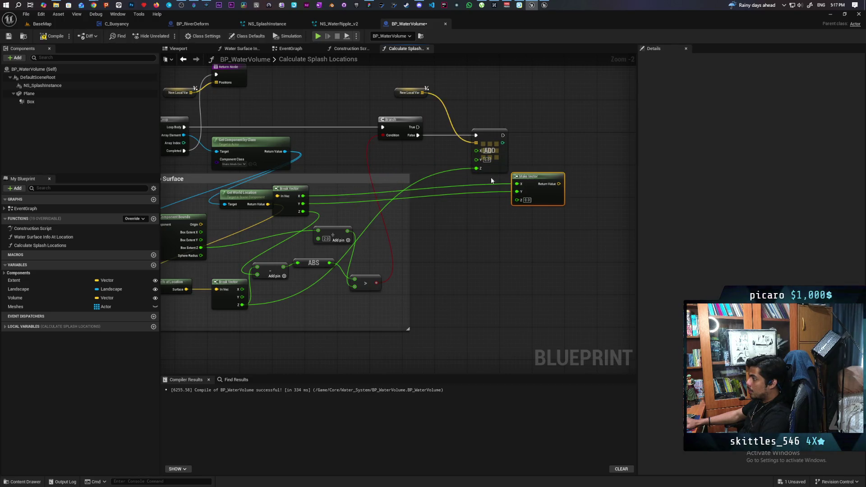
pyautogui.moveTo(475, 168)
pyautogui.mouseDown()
pyautogui.moveTo(516, 200)
pyautogui.moveTo(456, 238)
pyautogui.moveTo(455, 222)
pyautogui.moveTo(488, 221)
pyautogui.mouseUp()
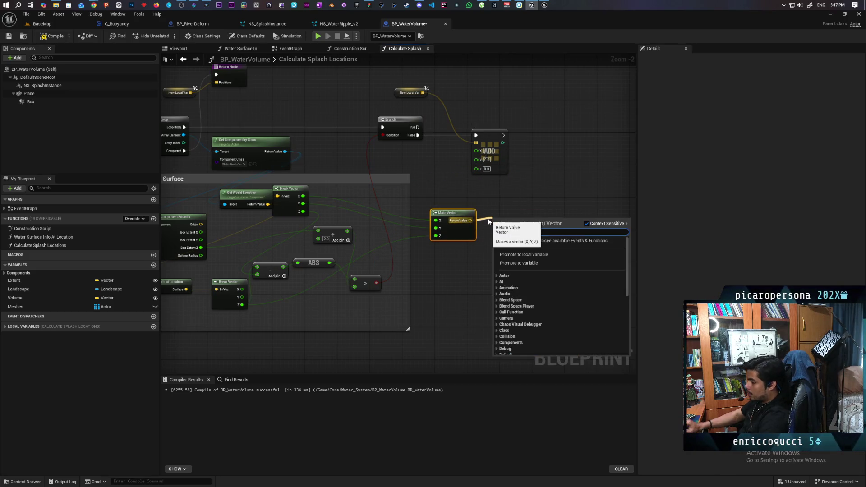
# Step: Search for a 'world to' node, dismiss the search without adding anything, and bring up the Grok chat
pyautogui.write('add')
pyautogui.write('ol')
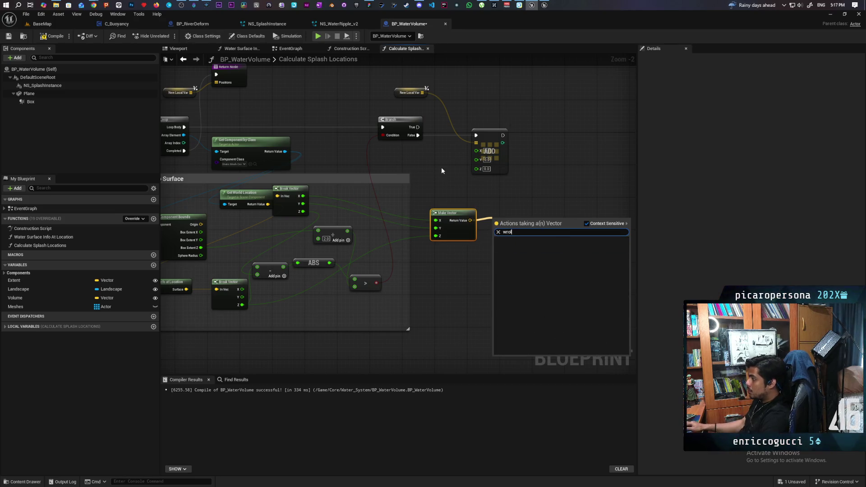
pyautogui.press('BackSpace')
pyautogui.press('BackSpace')
pyautogui.write('orld to')
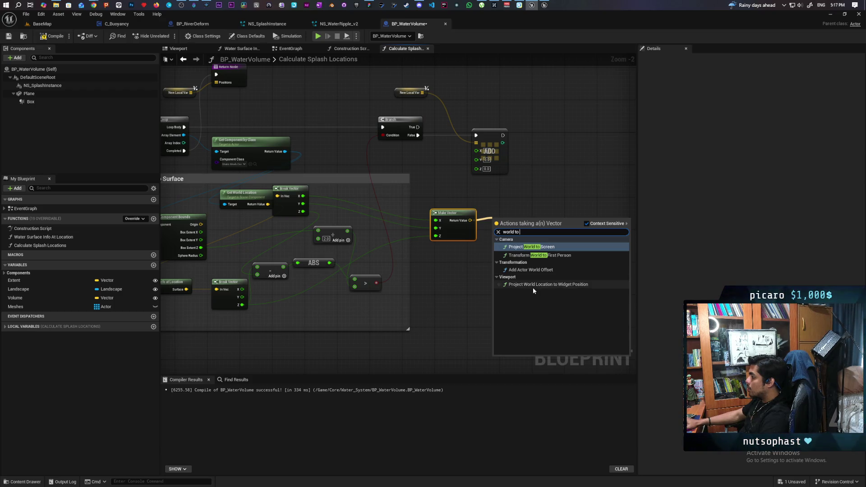
pyautogui.click(537, 202)
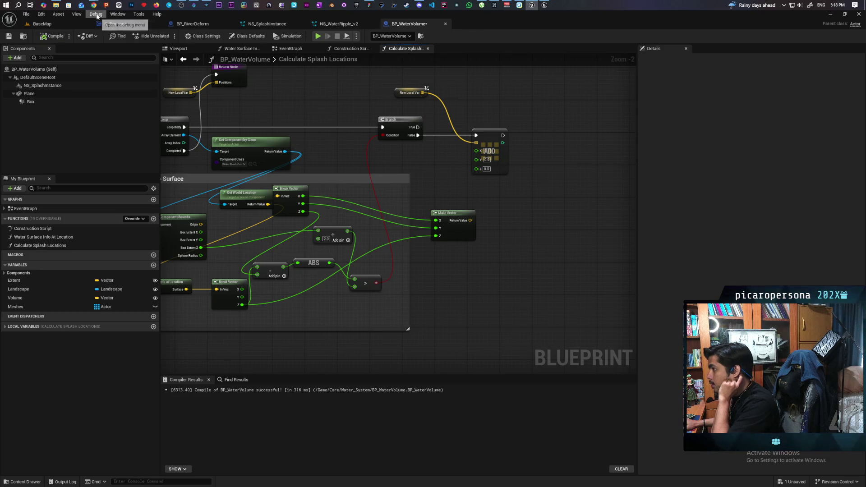
pyautogui.moveTo(93, 5)
pyautogui.click(831, 45)
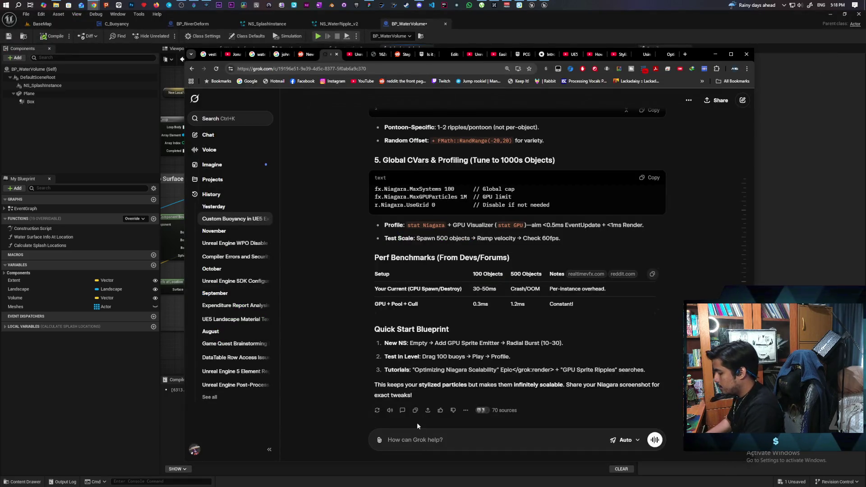
# Step: Ask Grok how to convert a world location into a local position, closing the translation popup first
pyautogui.write('how doi convert')
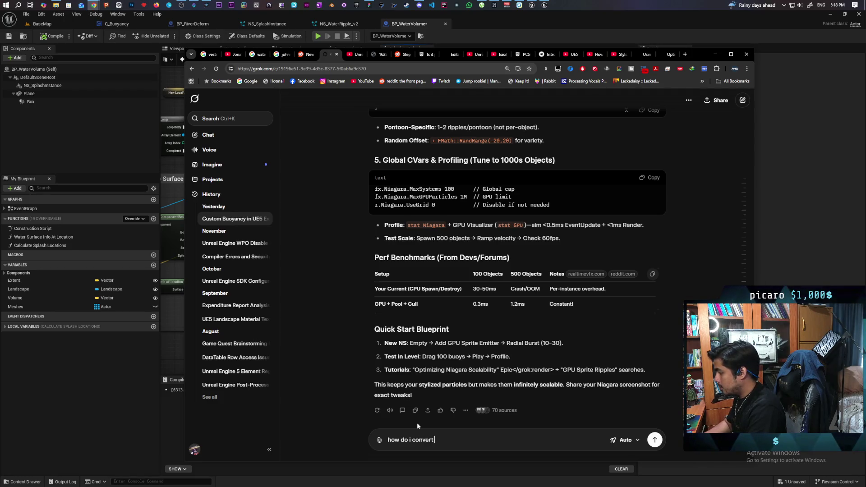
pyautogui.write('old')
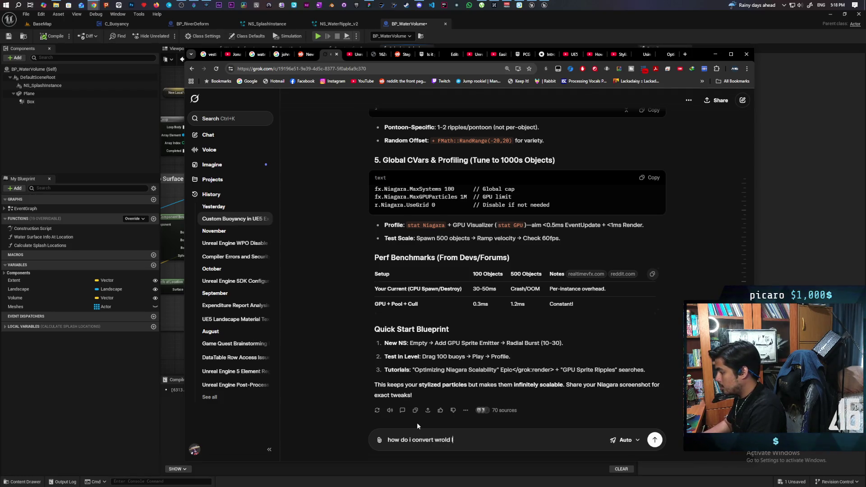
pyautogui.write('orld')
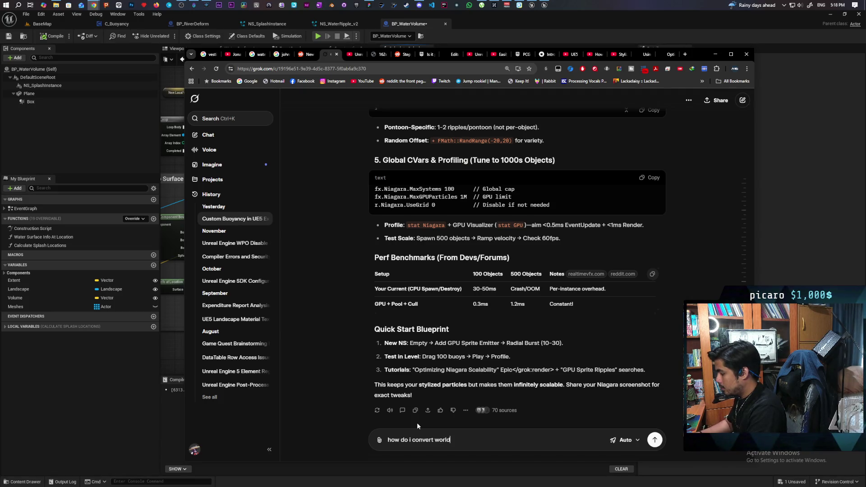
pyautogui.write(' localtion to ')
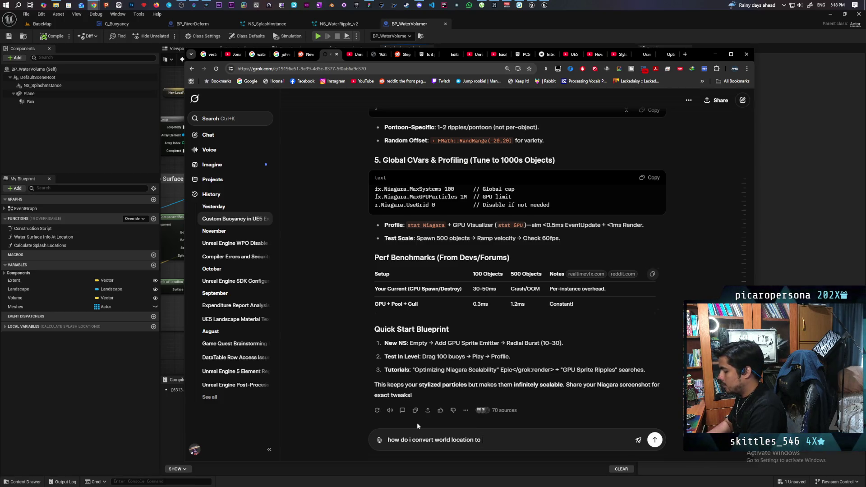
pyautogui.write('local')
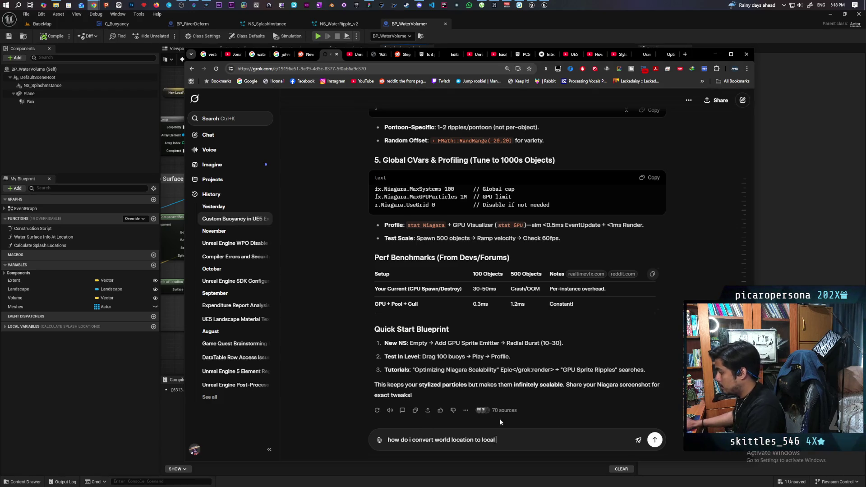
pyautogui.write('posit')
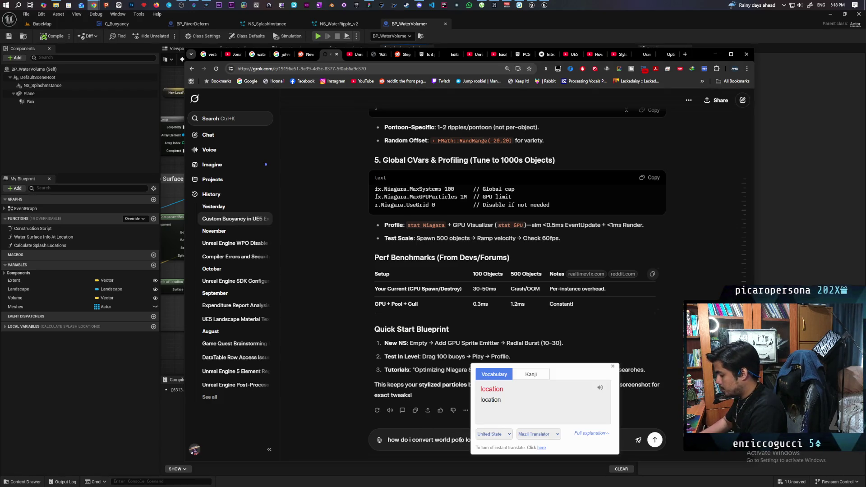
pyautogui.click(672, 415)
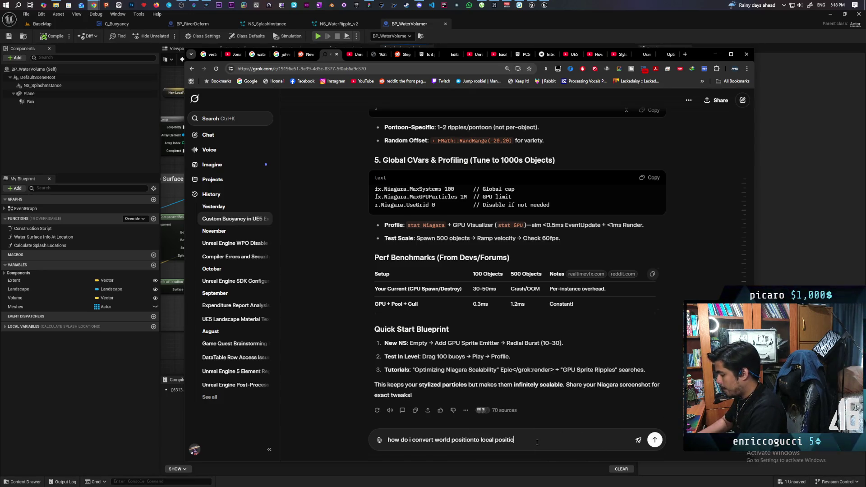
pyautogui.press('Return')
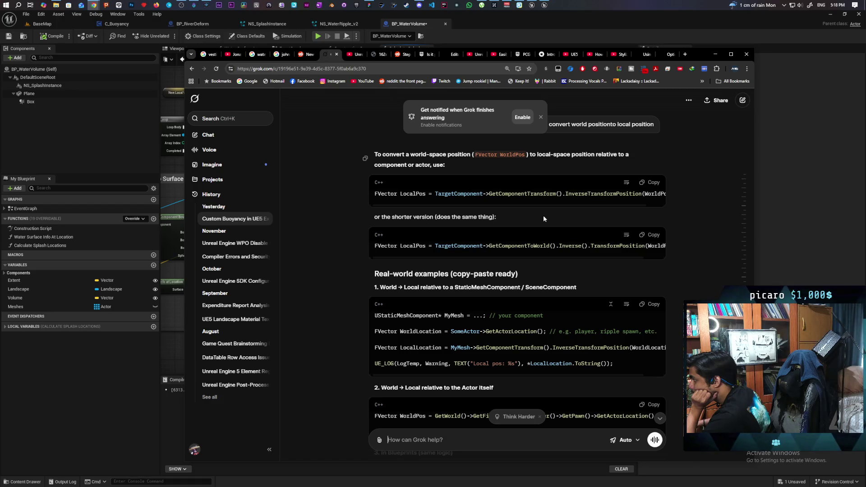
# Step: Scroll Grok's first code block sideways to read the full world-to-local line, then return to Unreal
pyautogui.moveTo(604, 206)
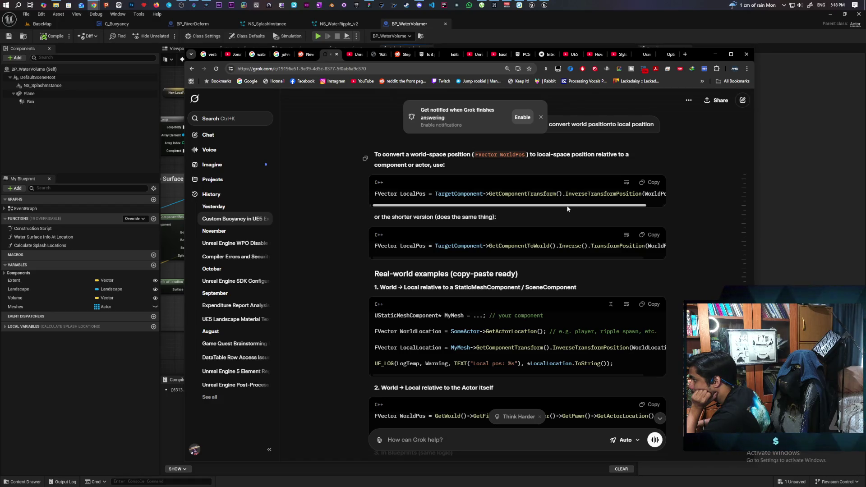
pyautogui.moveTo(612, 207); pyautogui.dragTo(637, 210)
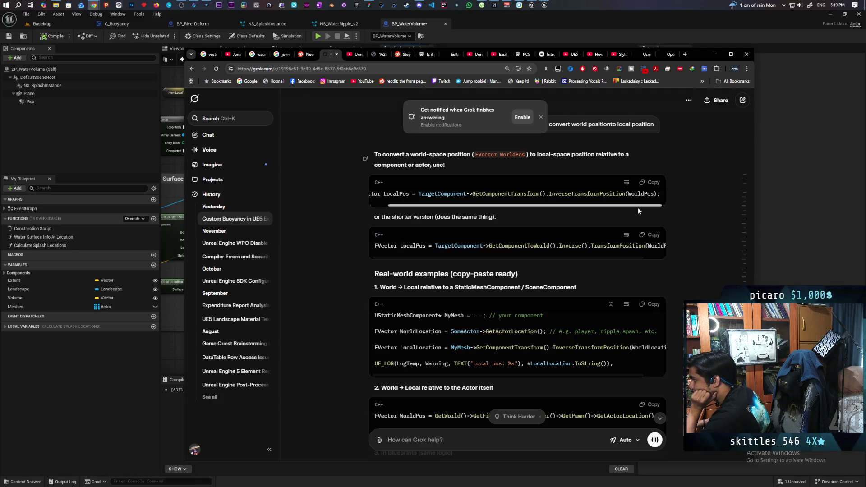
pyautogui.moveTo(637, 207); pyautogui.dragTo(600, 207)
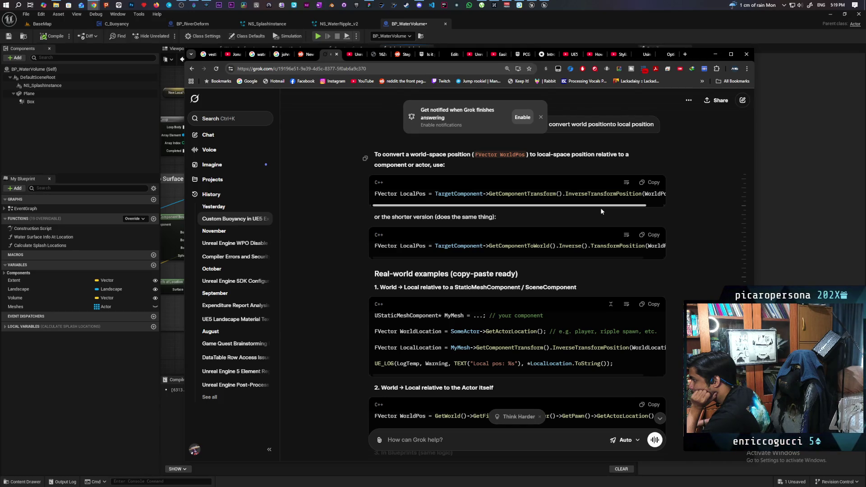
pyautogui.moveTo(613, 207); pyautogui.dragTo(632, 207)
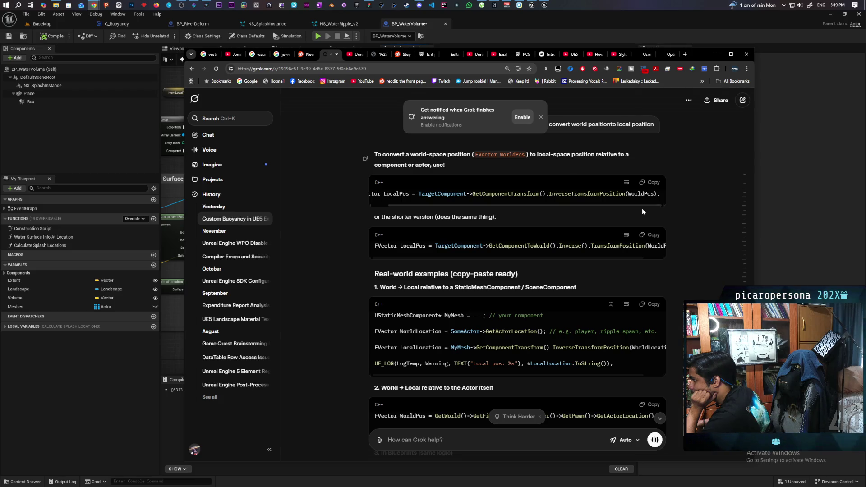
pyautogui.click(528, 7)
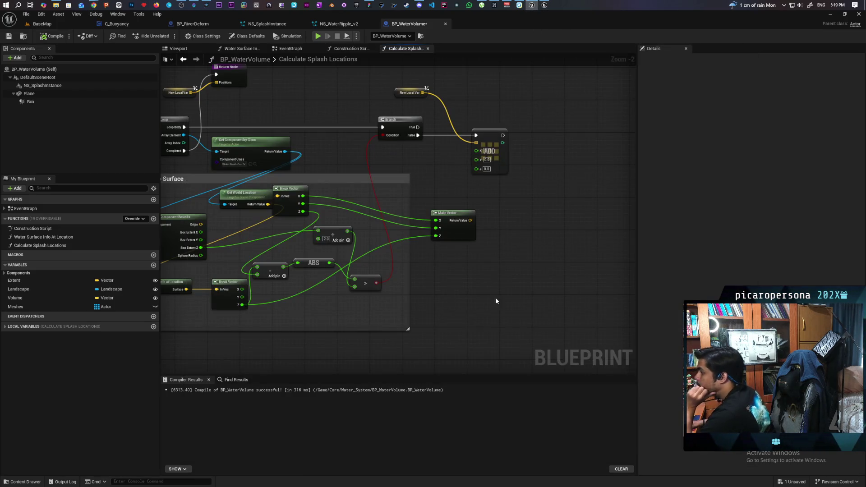
# Step: Add an Inverse Transform Location node fed by Make Vector's output and position it
pyautogui.click(471, 223)
pyautogui.moveTo(471, 221); pyautogui.dragTo(504, 246)
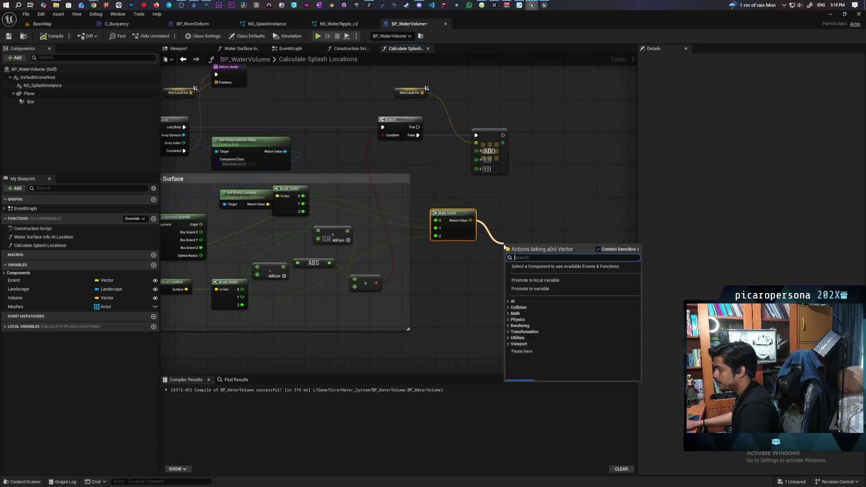
pyautogui.write('inverse')
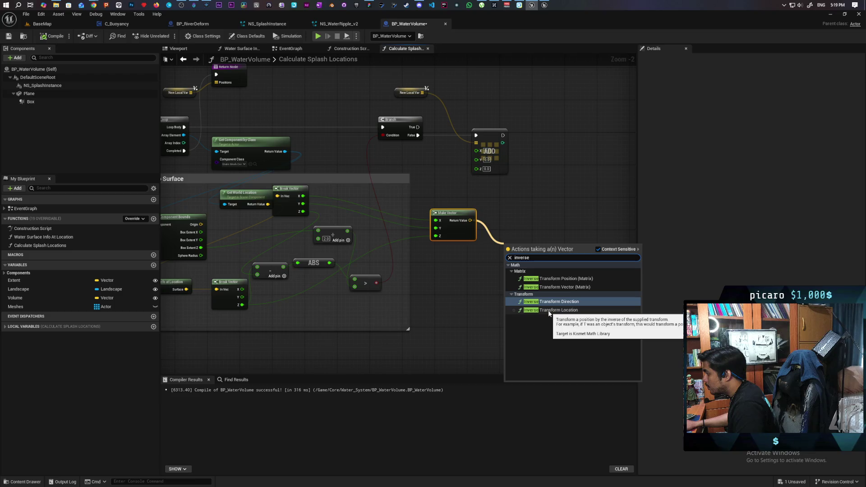
pyautogui.click(549, 310)
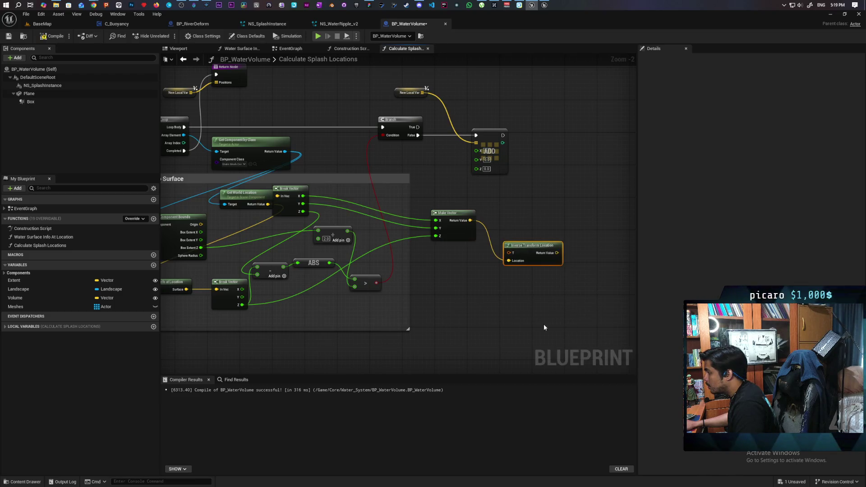
pyautogui.scroll(2, 505, 275)
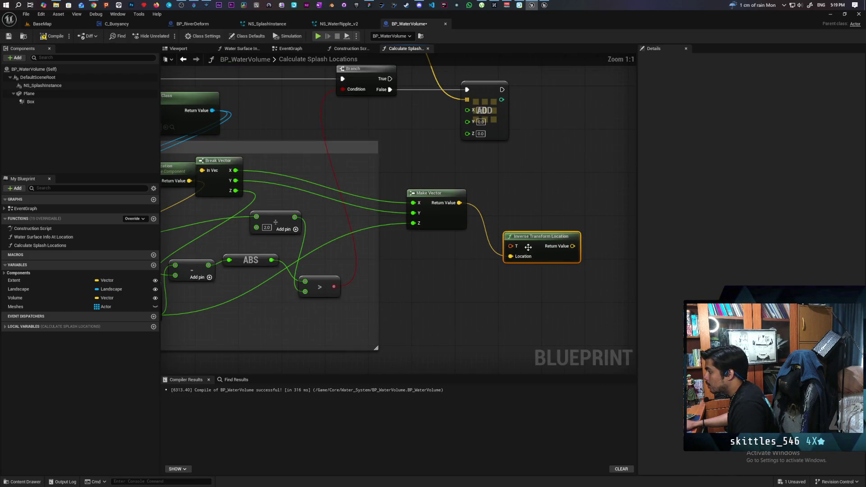
pyautogui.moveTo(527, 247); pyautogui.dragTo(505, 269)
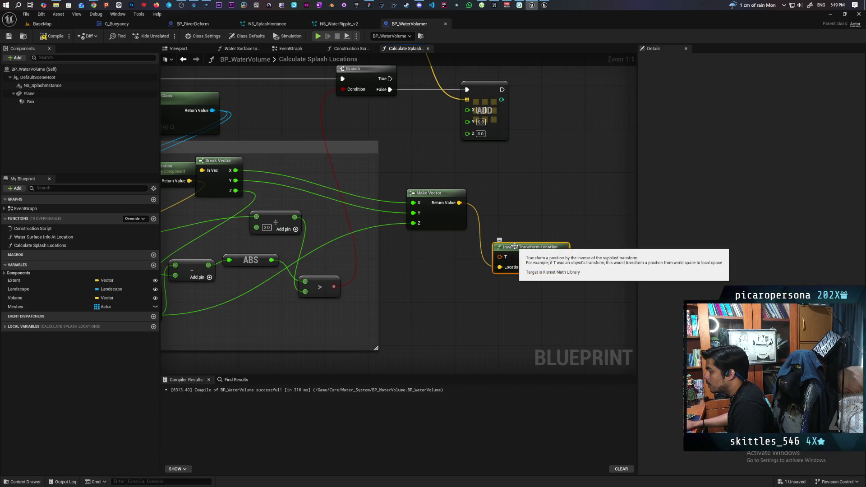
pyautogui.scroll(-2, 511, 280)
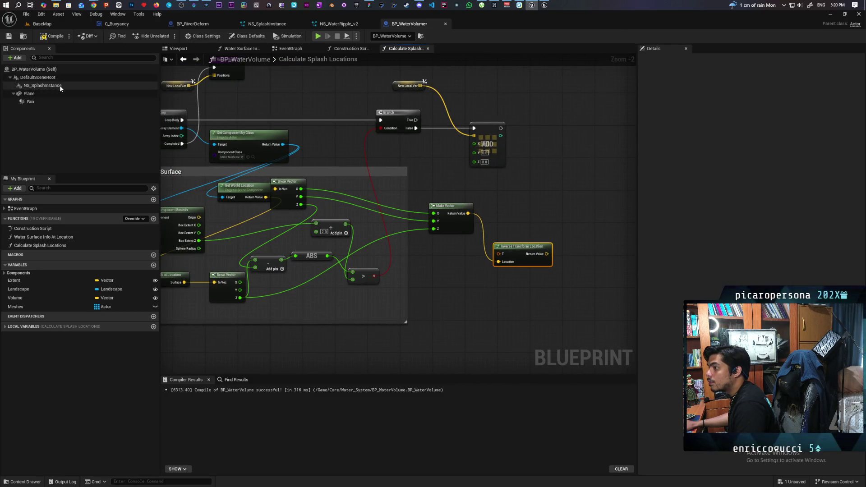
# Step: Feed NS_SplashInstance's Get World Transform into T, recombine ADD's pin, and connect Return Value to ADD
pyautogui.moveTo(60, 89)
pyautogui.mouseDown()
pyautogui.moveTo(406, 309)
pyautogui.moveTo(488, 316)
pyautogui.mouseUp()
pyautogui.write('get wo')
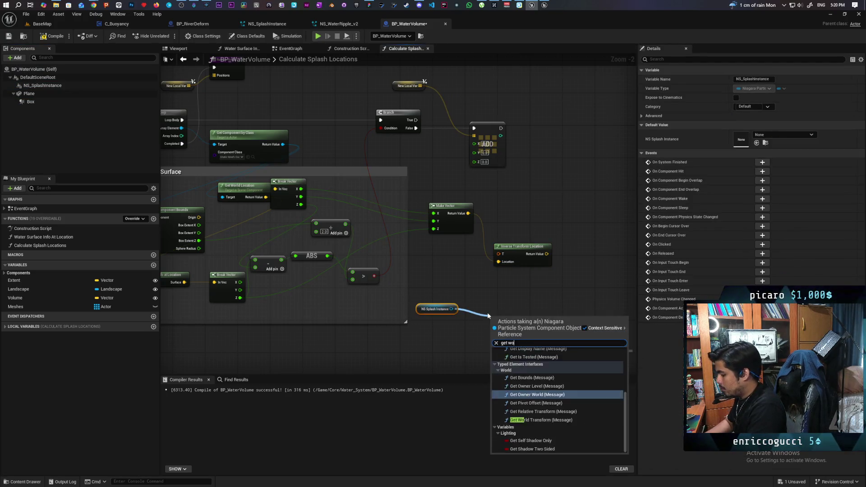
pyautogui.write('rld trans')
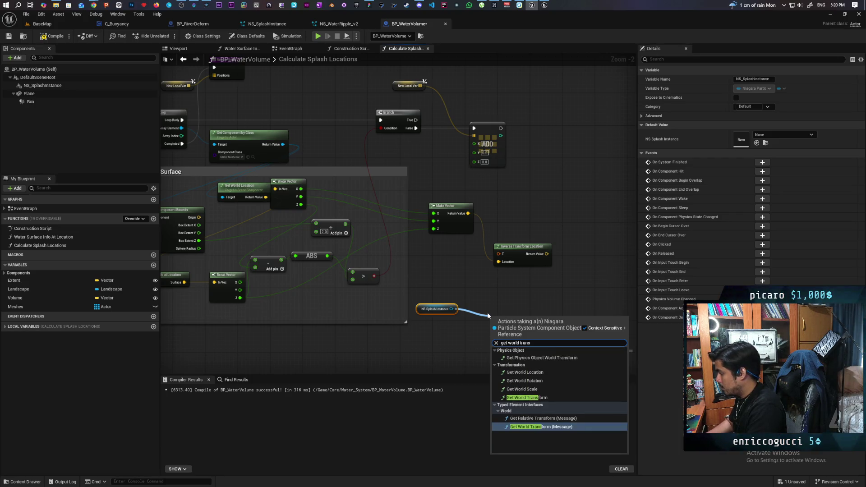
pyautogui.click(525, 397)
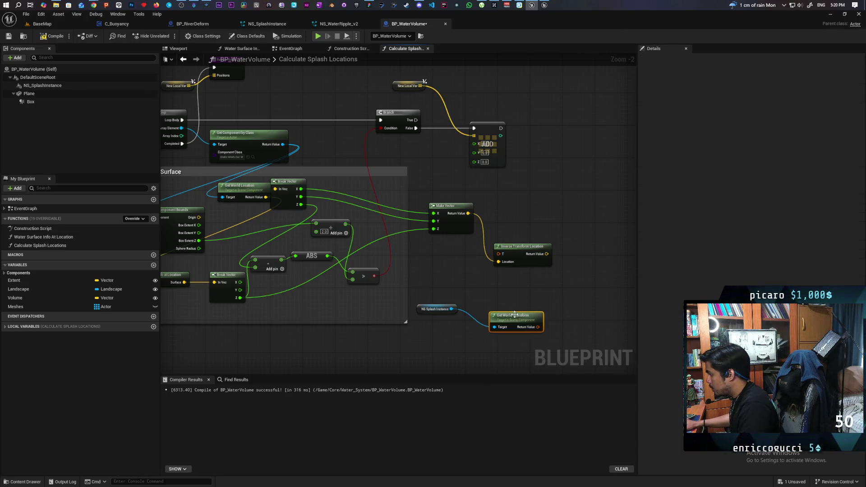
pyautogui.moveTo(514, 314)
pyautogui.mouseDown()
pyautogui.moveTo(437, 282)
pyautogui.moveTo(494, 264)
pyautogui.moveTo(498, 254)
pyautogui.mouseUp()
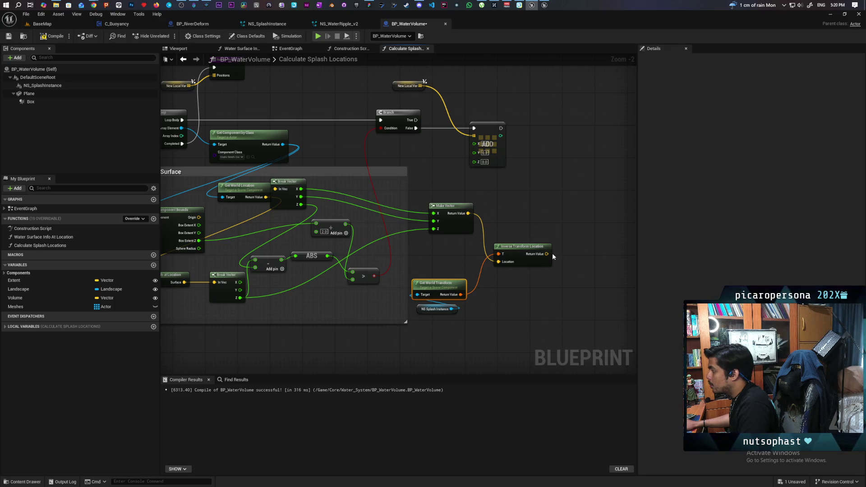
pyautogui.rightClick(475, 143)
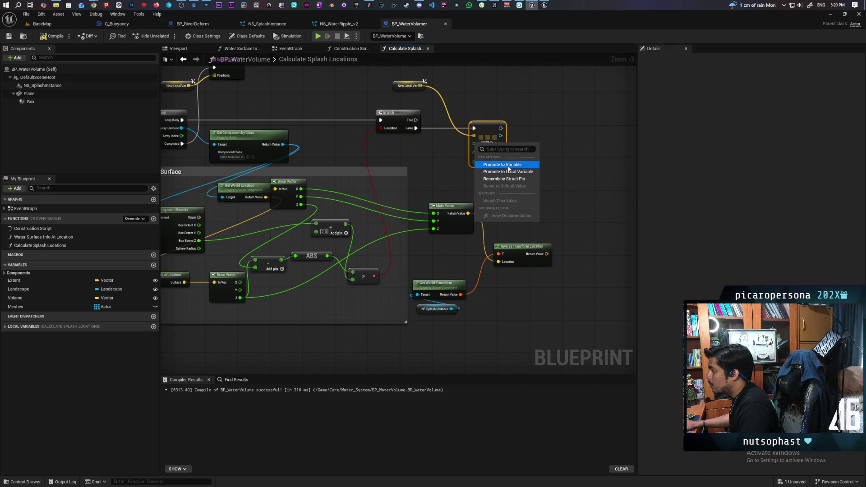
pyautogui.click(504, 179)
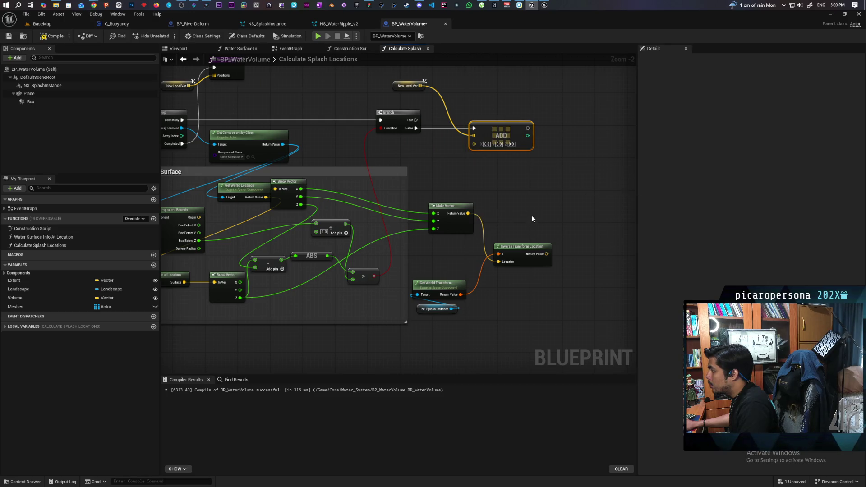
pyautogui.moveTo(543, 255)
pyautogui.mouseDown()
pyautogui.moveTo(474, 172)
pyautogui.moveTo(474, 143)
pyautogui.mouseUp()
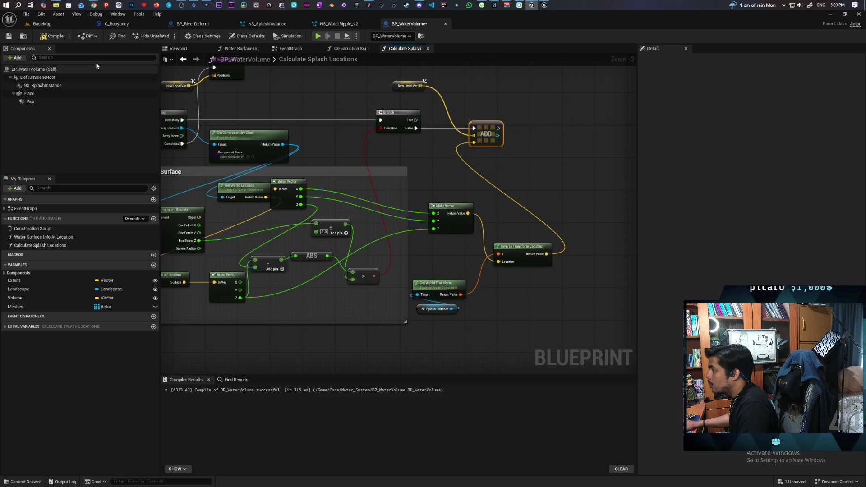
pyautogui.click(42, 23)
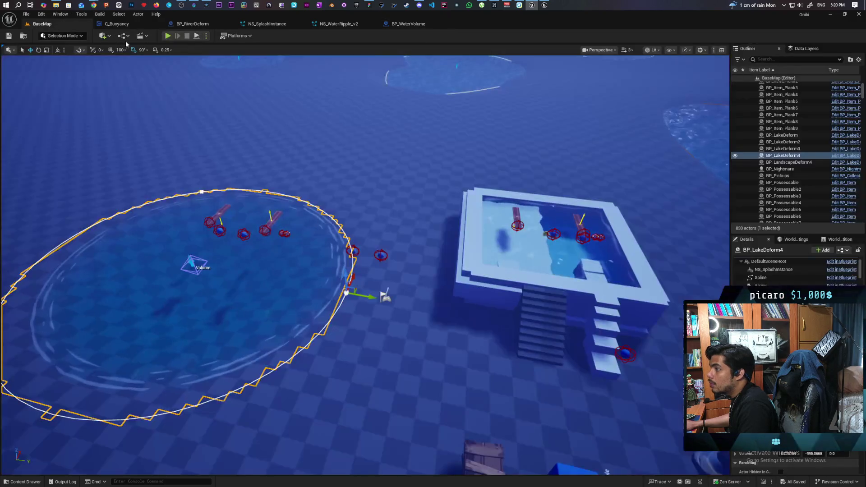
# Step: Play the level, possess the water spirit, splash beside the lake planks, move into the raised pool, then stop
pyautogui.hotkey('alt', 'p')
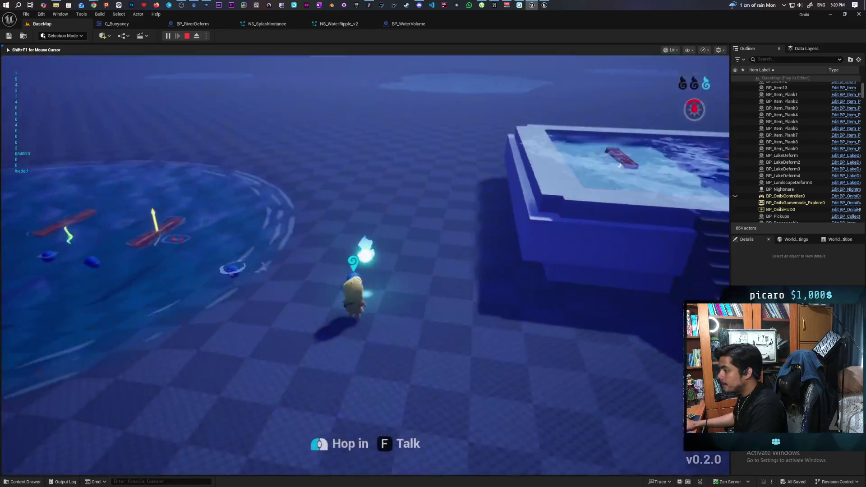
pyautogui.press('w')
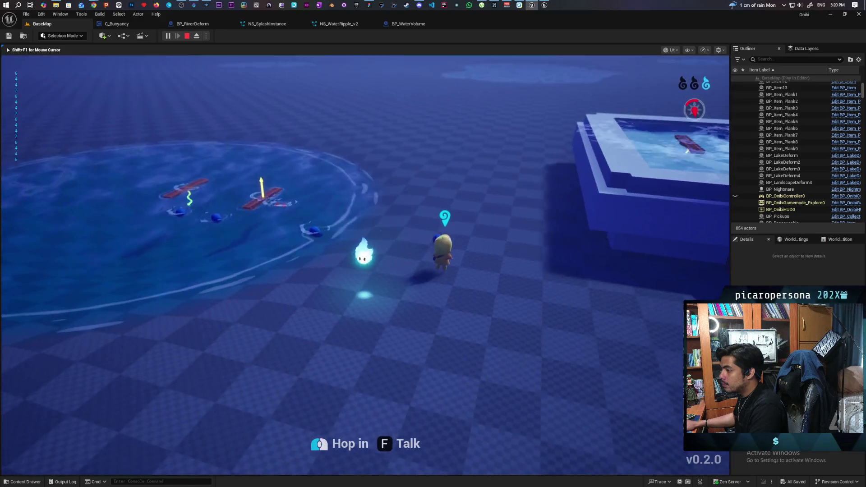
pyautogui.press('e')
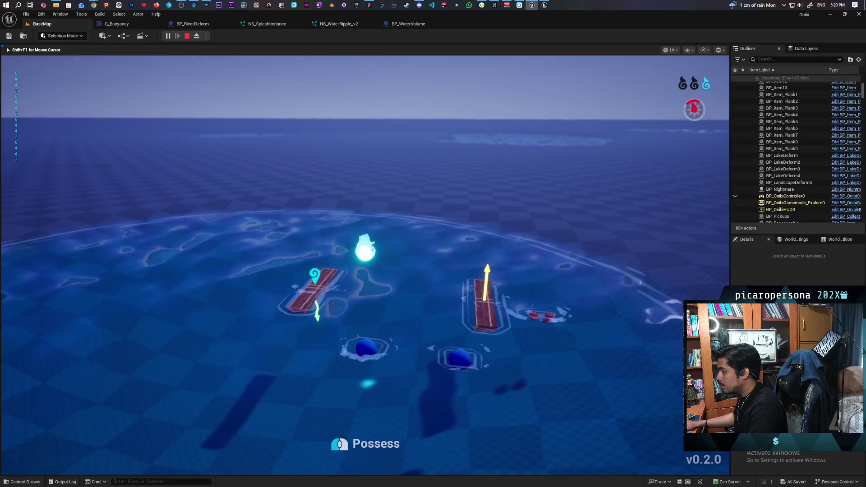
pyautogui.press('s')
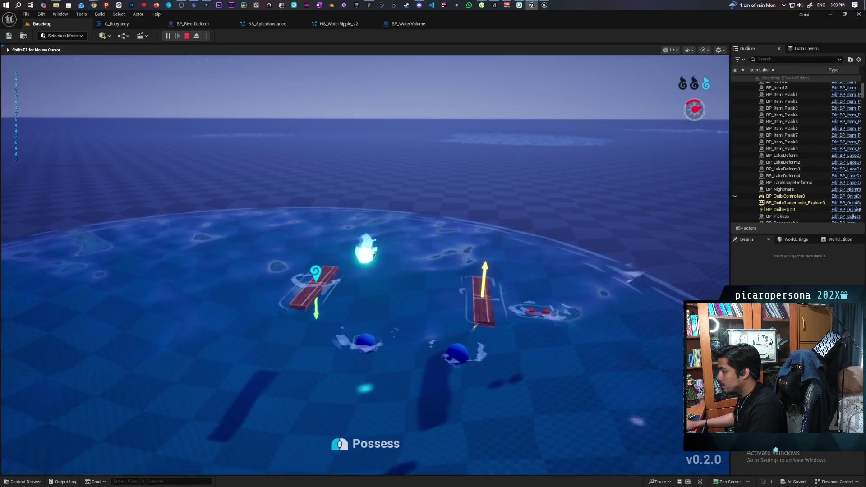
pyautogui.press('s')
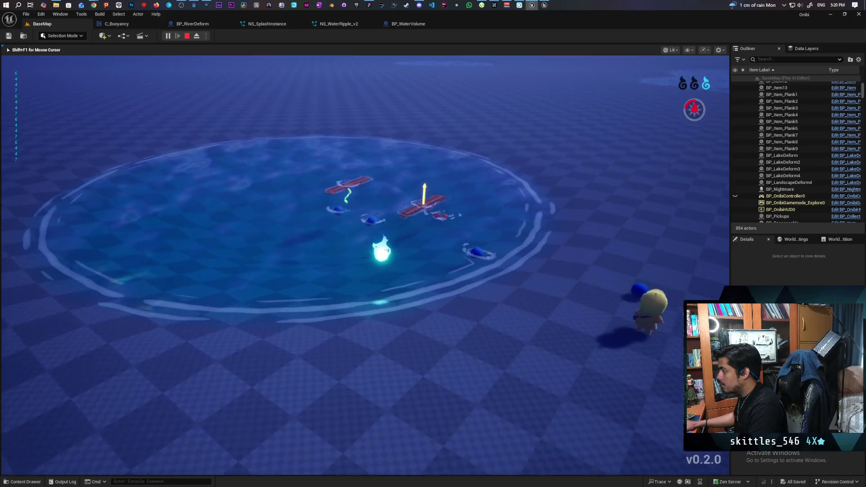
pyautogui.press('space')
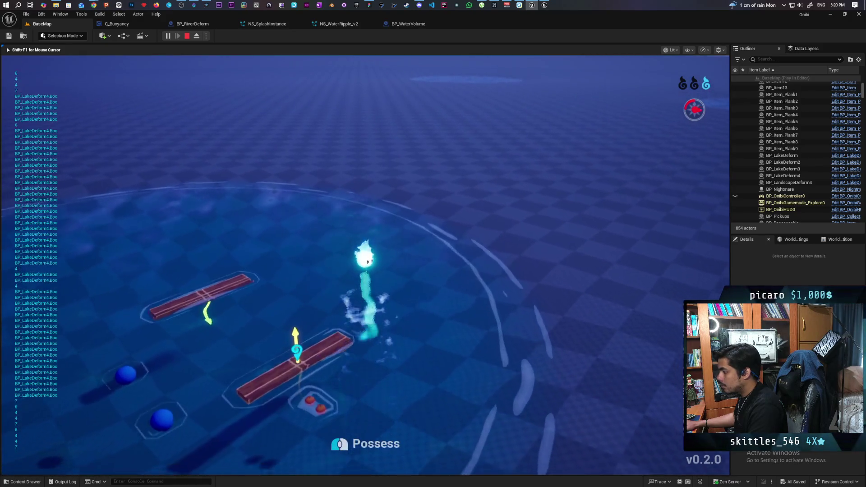
pyautogui.press('s')
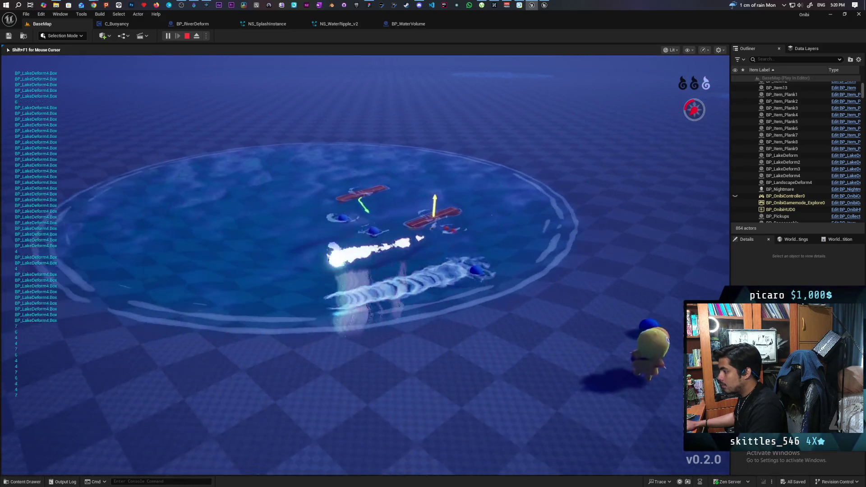
pyautogui.press('d')
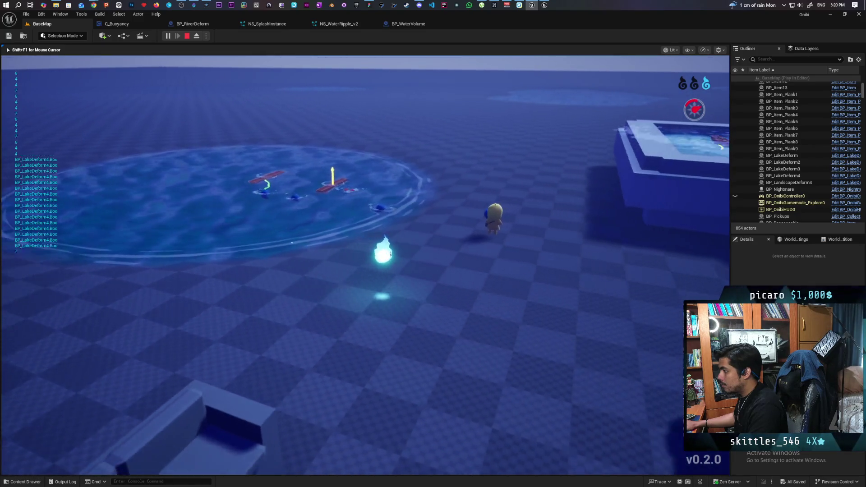
pyautogui.press('w')
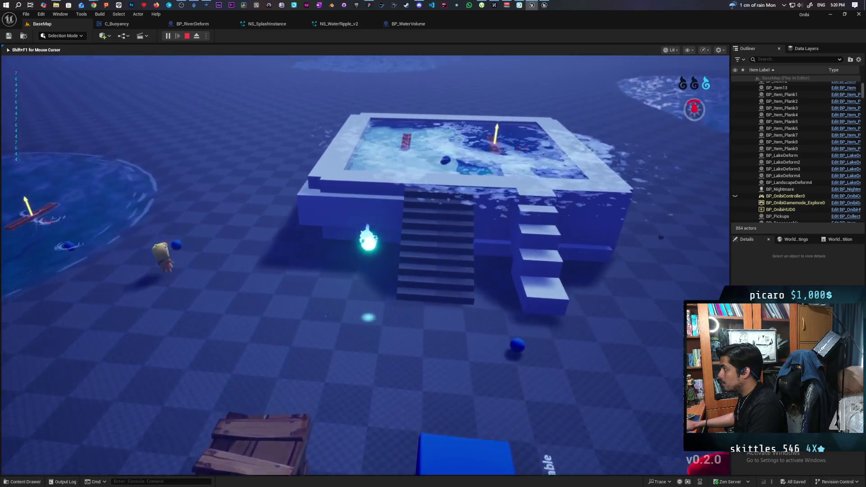
pyautogui.press('w')
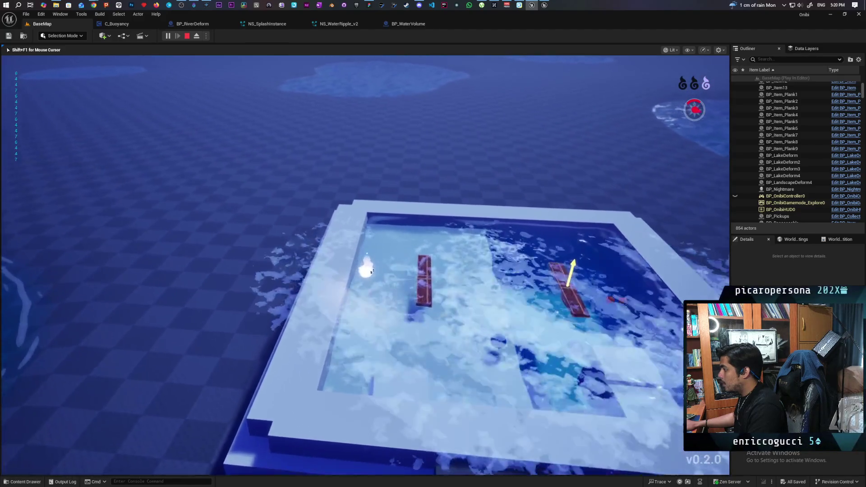
pyautogui.press('w')
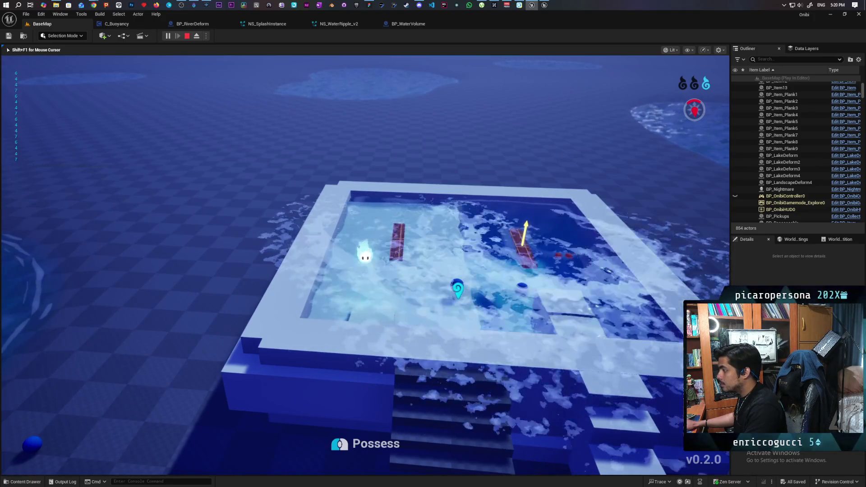
pyautogui.press('Escape')
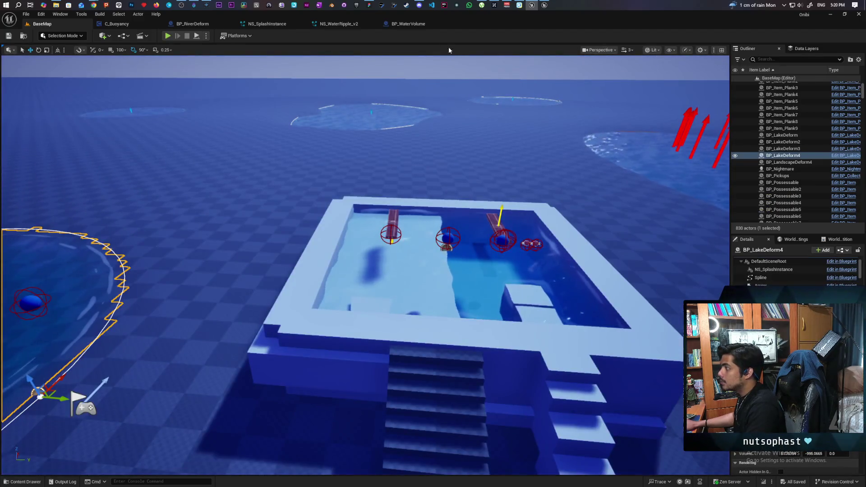
# Step: Untick Local Space on NS_SplashInstance's WaterRipple emitter properties and save the system with Ctrl+S
pyautogui.click(340, 25)
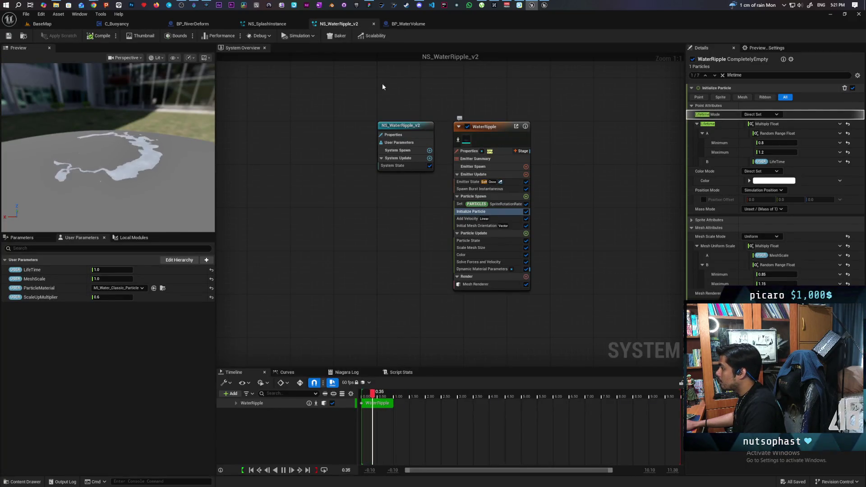
pyautogui.click(258, 25)
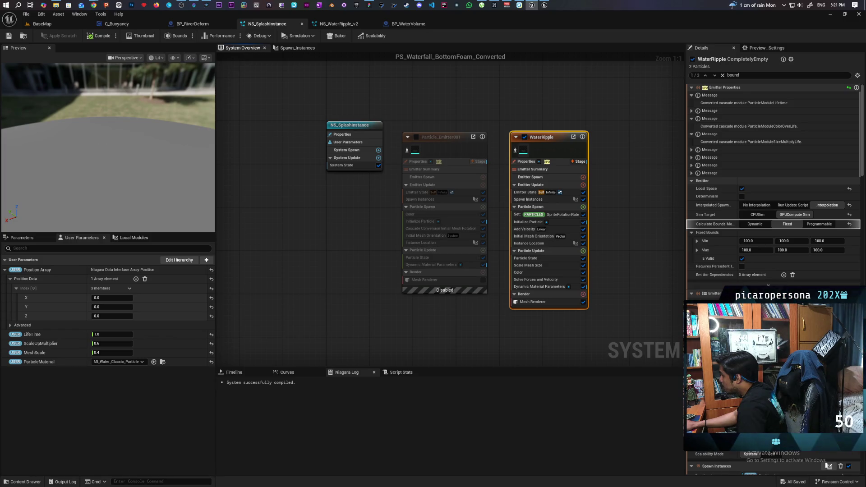
pyautogui.scroll(-2, 773, 189)
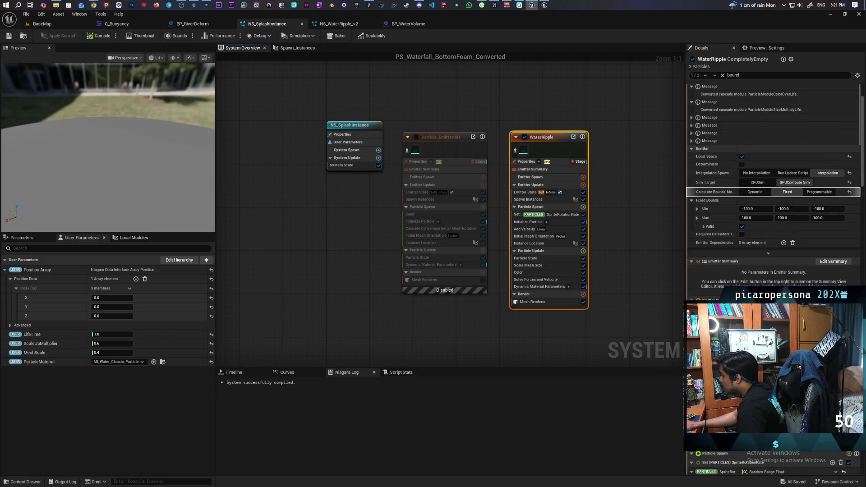
pyautogui.scroll(-2, 773, 189)
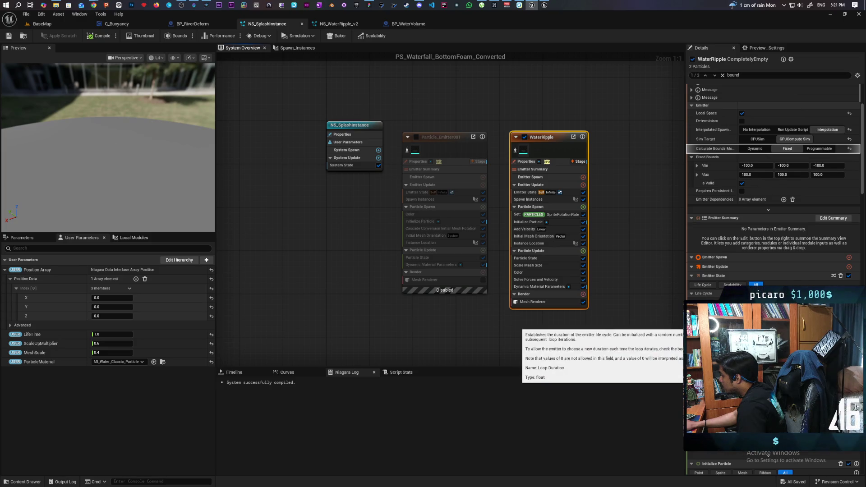
pyautogui.scroll(2, 773, 189)
pyautogui.scroll(1, 744, 211)
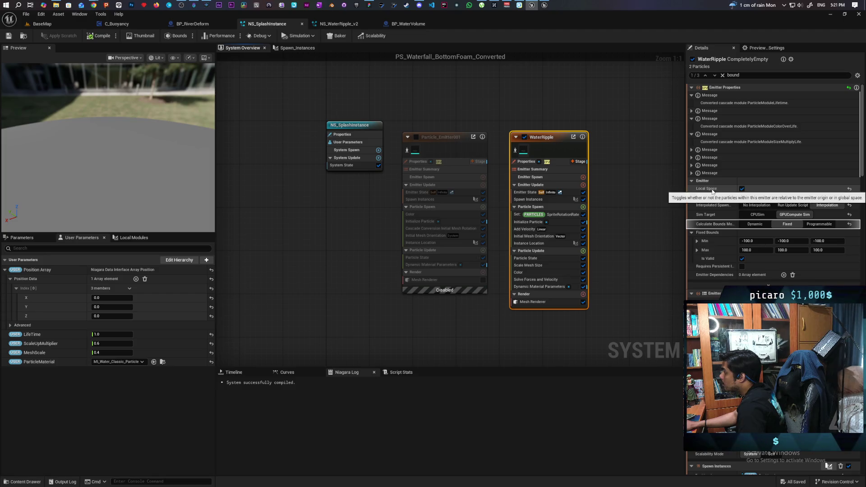
pyautogui.click(741, 188)
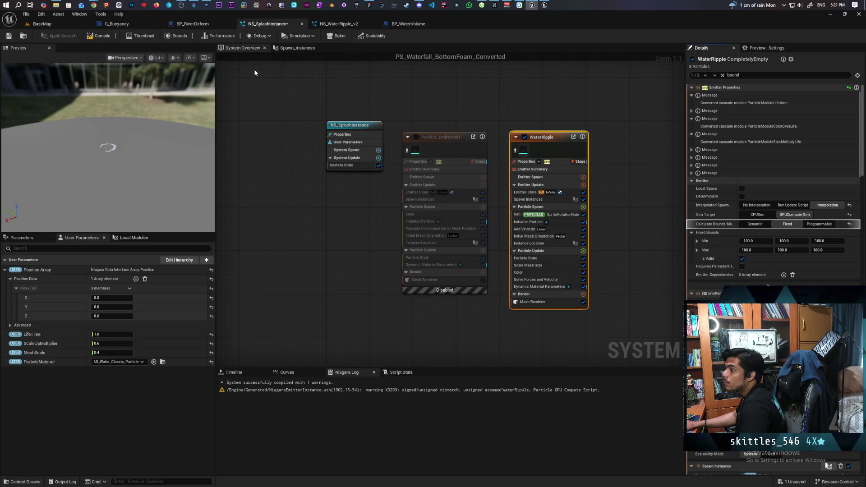
pyautogui.hotkey('ctrl', 's')
# Step: Run a short play test beside the raised pool with the updated ripple effect, then stop
pyautogui.click(42, 23)
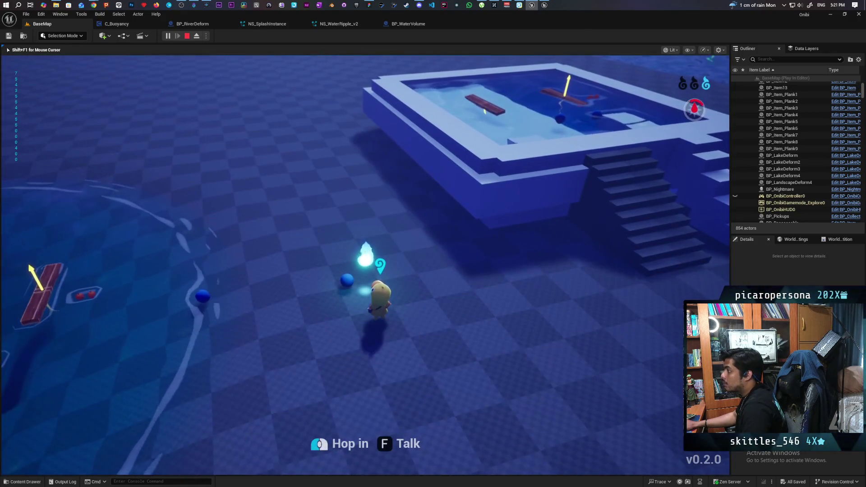
pyautogui.press('a')
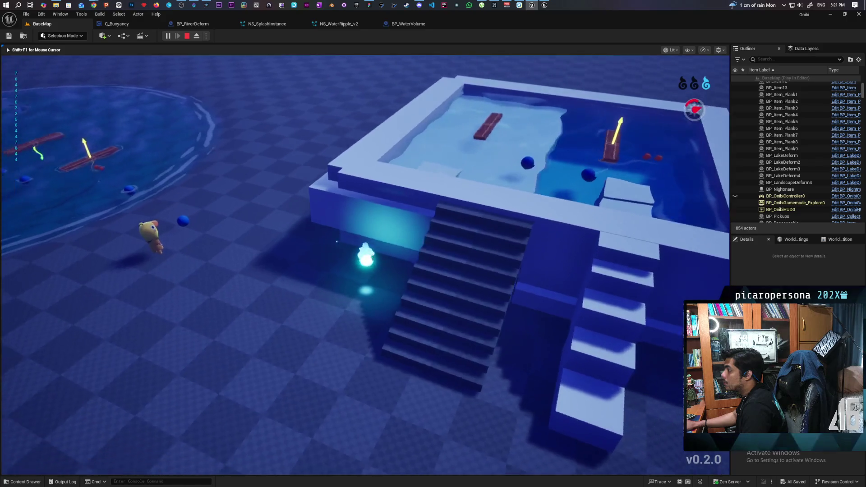
pyautogui.press('a')
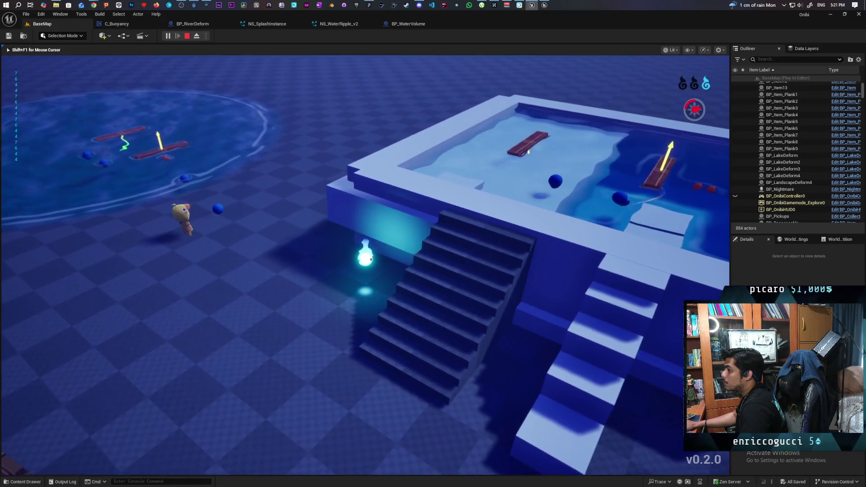
pyautogui.press('Escape')
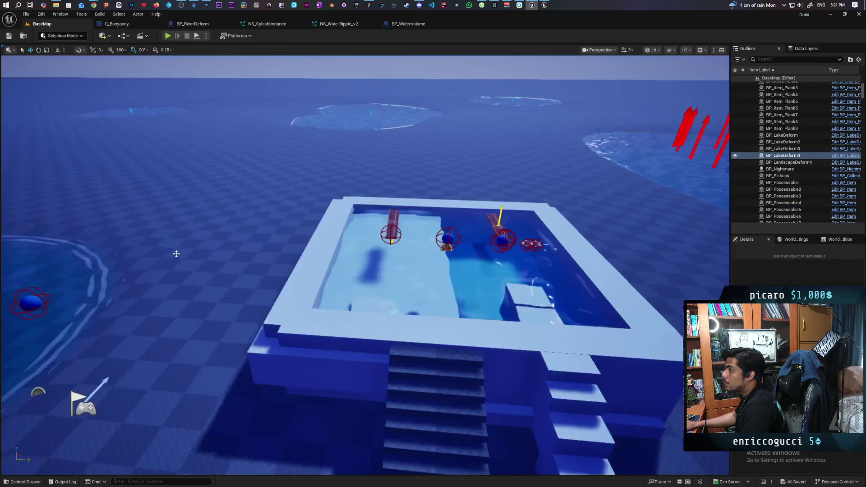
# Step: Re-enable Local Space on NS_SplashInstance's WaterRipple emitter and save the system
pyautogui.click(337, 24)
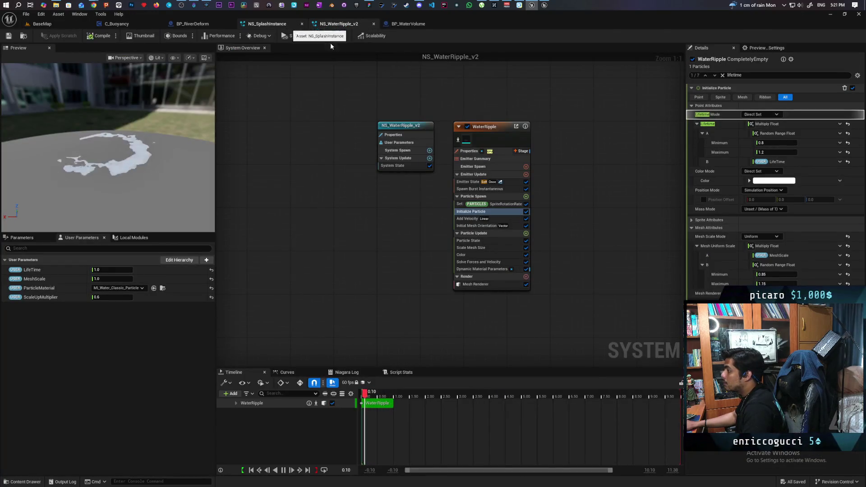
pyautogui.click(267, 24)
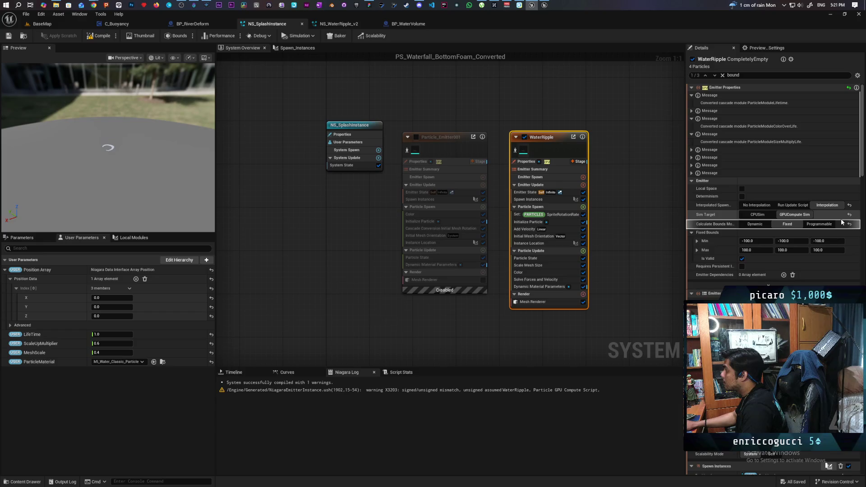
pyautogui.click(741, 188)
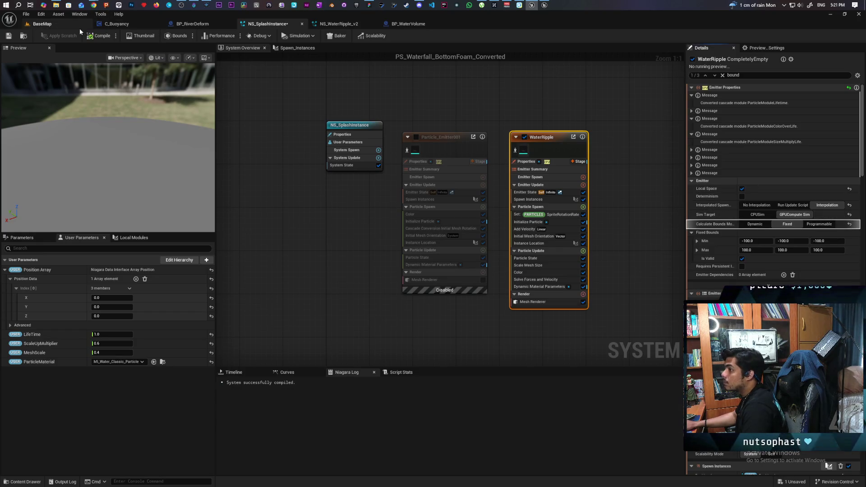
pyautogui.click(8, 36)
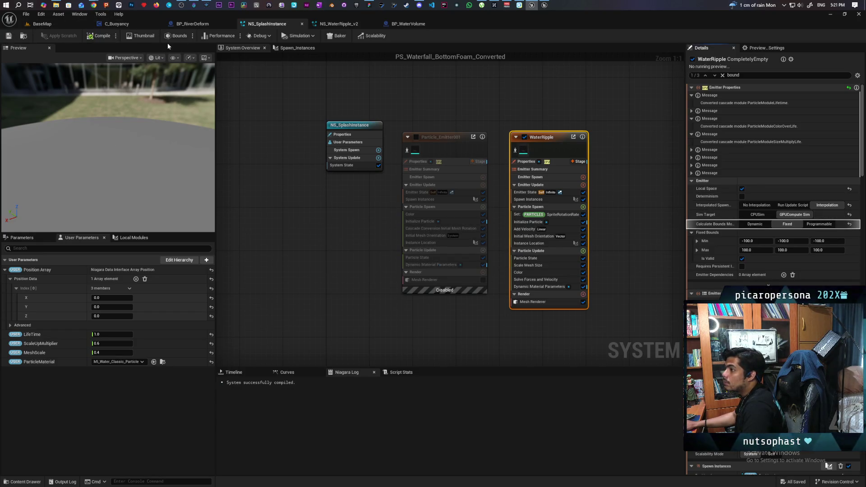
pyautogui.click(145, 24)
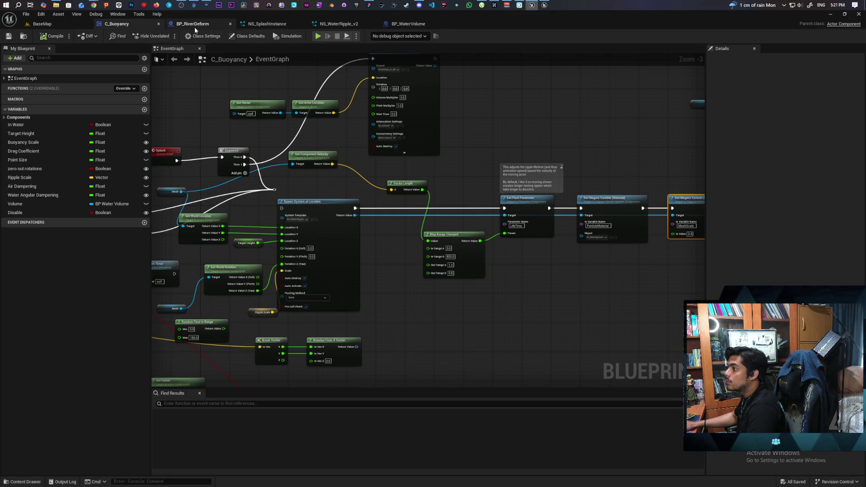
# Step: Move from BP_RiverDeform and C_Buoyancy to BP_WaterVolume's Construction Script graph
pyautogui.click(193, 28)
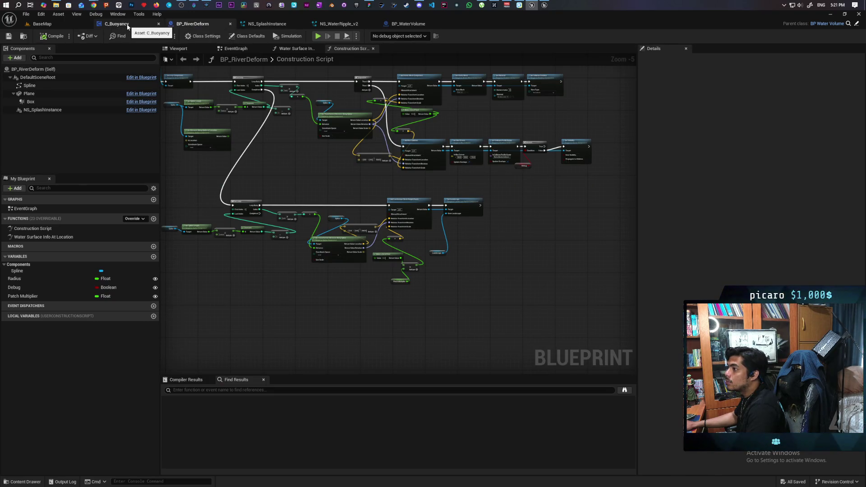
pyautogui.click(120, 26)
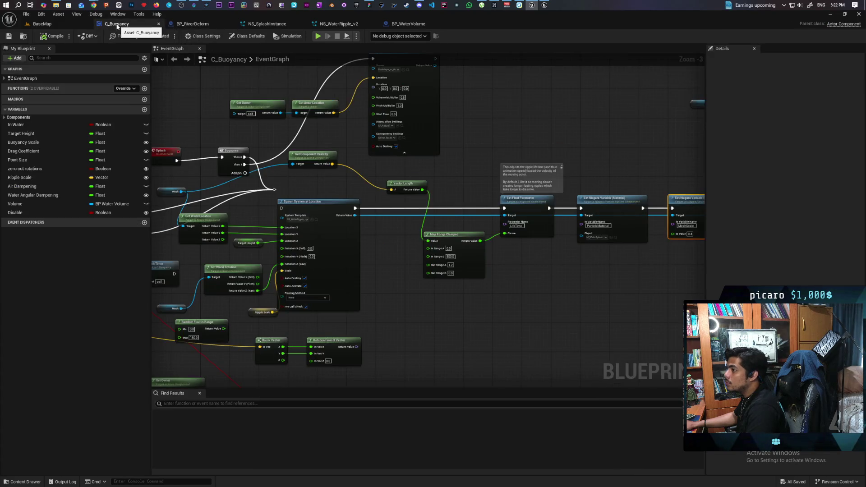
pyautogui.click(408, 24)
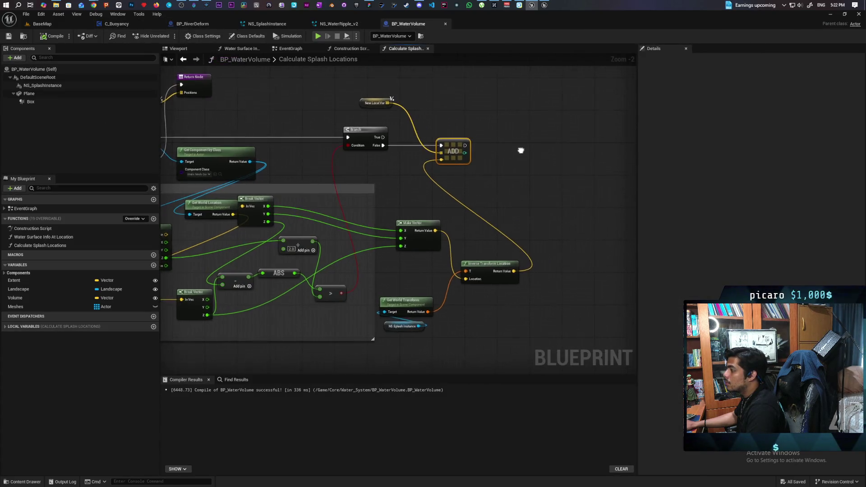
pyautogui.click(352, 48)
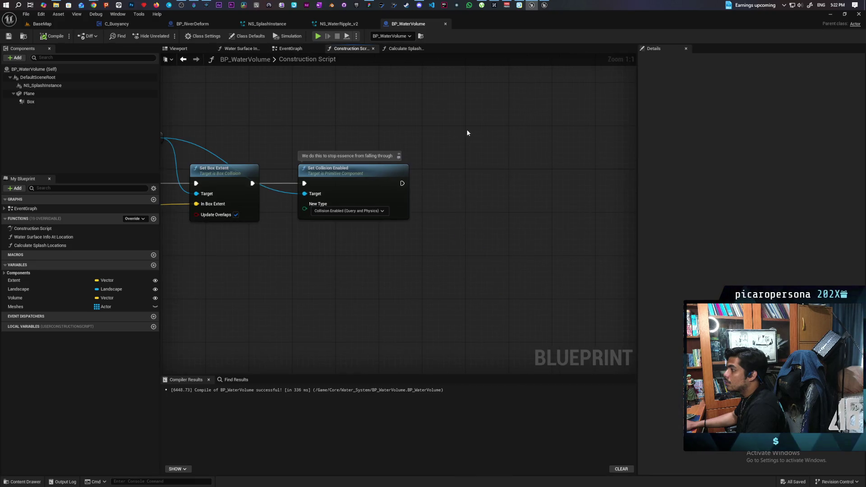
# Step: Drop an NS_SplashInstance reference into the construction script and add a Set World Scale 3D node
pyautogui.click(113, 86)
pyautogui.moveTo(207, 98)
pyautogui.mouseDown()
pyautogui.moveTo(364, 117)
pyautogui.moveTo(356, 121)
pyautogui.moveTo(442, 170)
pyautogui.mouseUp()
pyautogui.write('set wro')
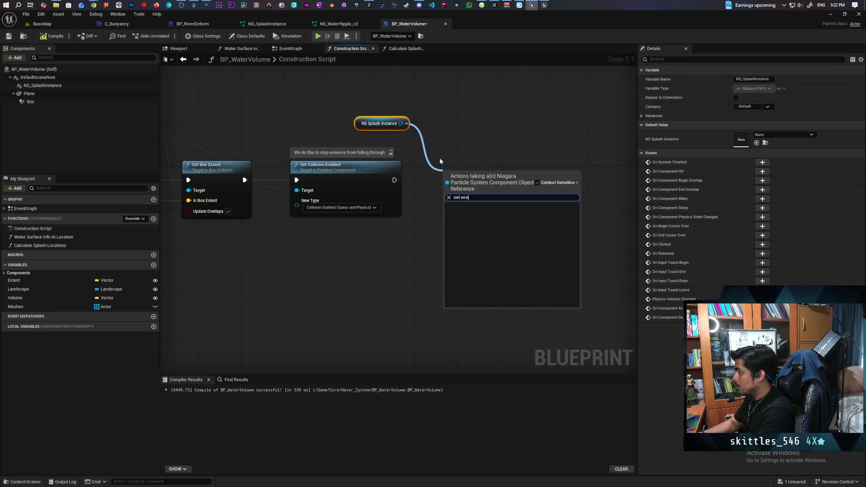
pyautogui.press('BackSpace')
pyautogui.press('BackSpace')
pyautogui.write('or')
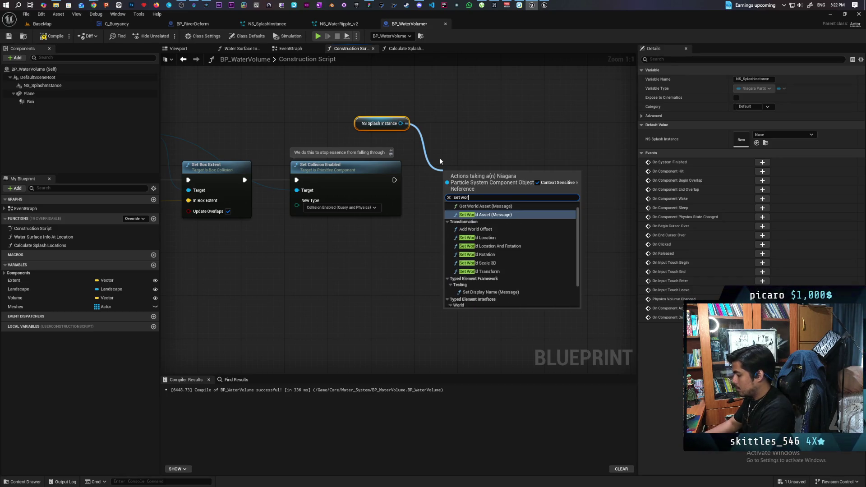
pyautogui.write('ld scale')
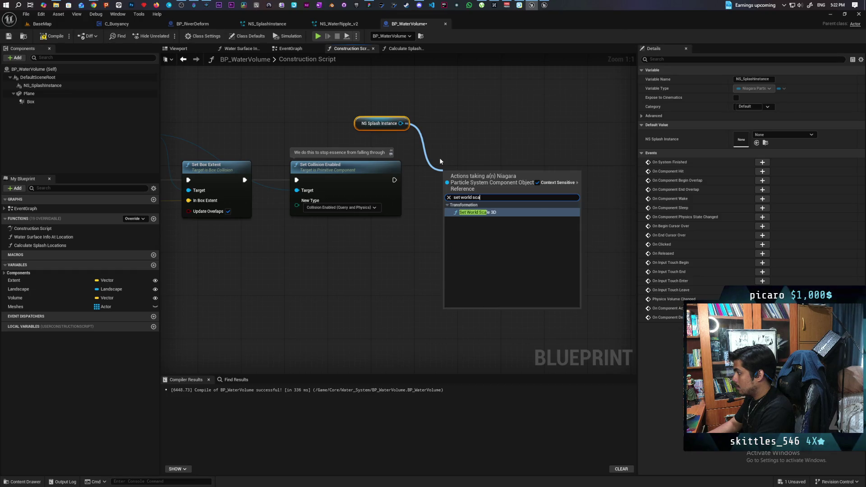
pyautogui.press('Return')
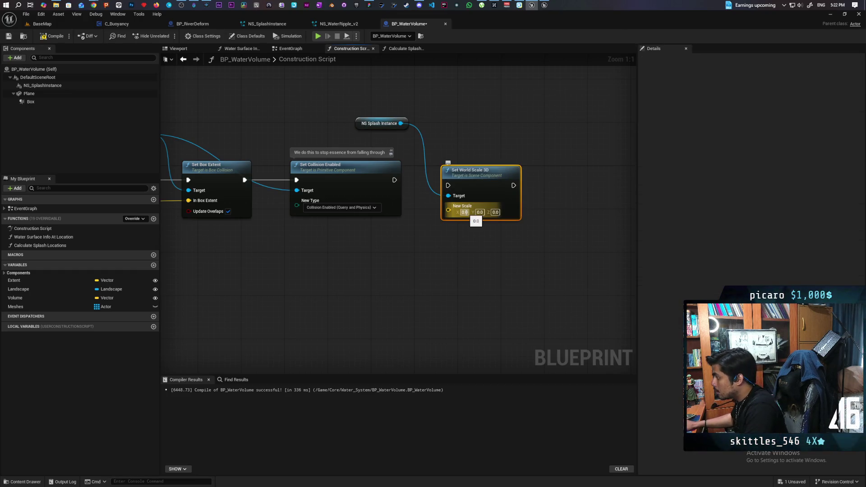
# Step: Set the new world scale to 1, 1, 10 and wire it after Set Collision Enabled
pyautogui.click(465, 212)
pyautogui.write('1')
pyautogui.click(476, 212)
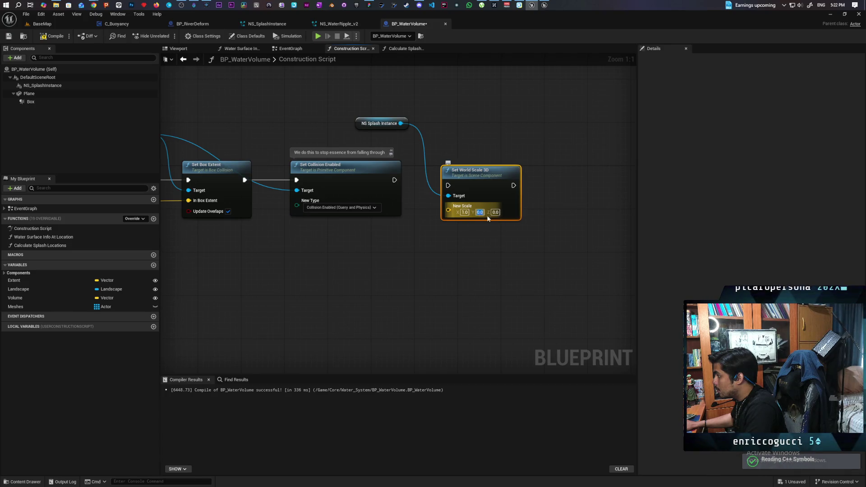
pyautogui.write('1')
pyautogui.write('10')
pyautogui.click(495, 249)
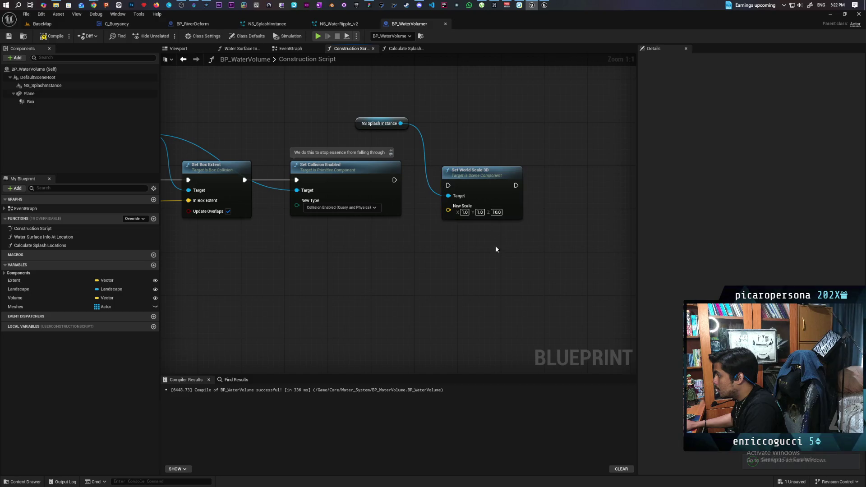
pyautogui.moveTo(442, 188); pyautogui.dragTo(447, 185)
pyautogui.click(469, 179)
pyautogui.press('q')
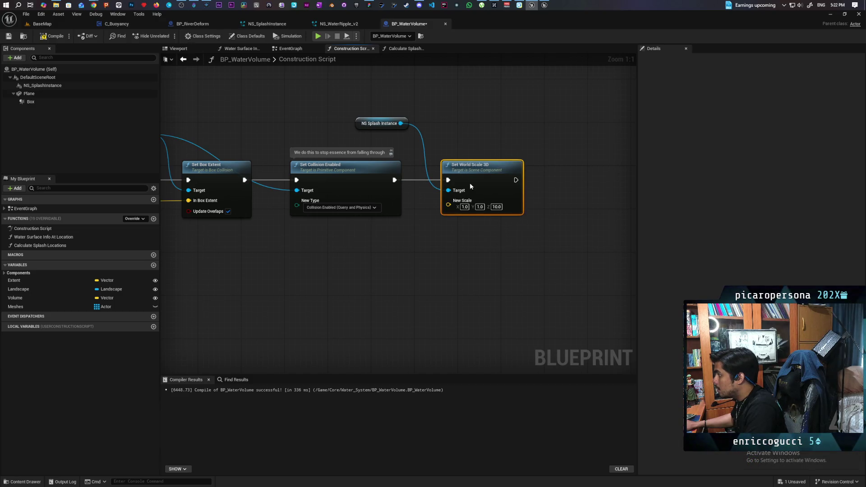
# Step: Compile and save BP_WaterVolume, then start playing the BaseMap level
pyautogui.hotkey('ctrl', 's')
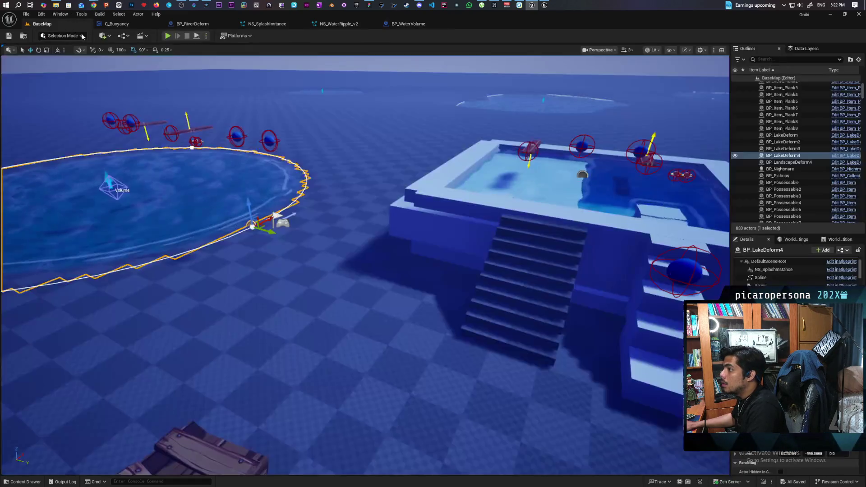
pyautogui.click(42, 24)
pyautogui.click(168, 36)
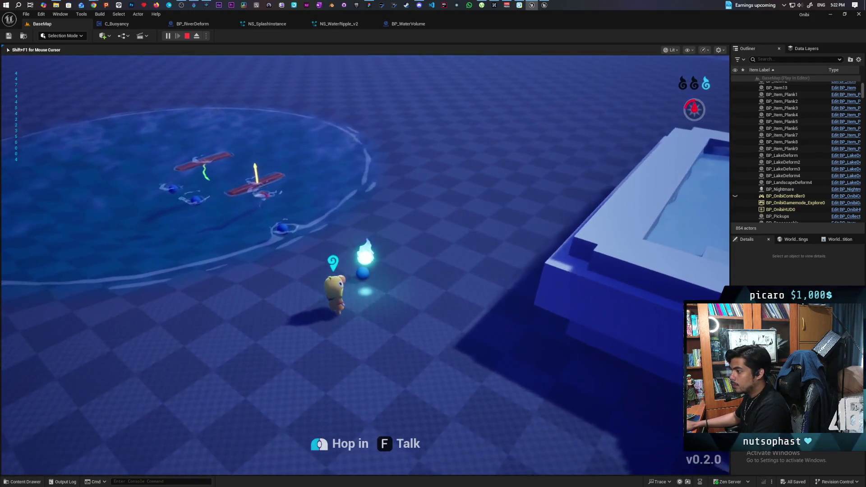
# Step: Walk to the pool and possess the spirit to check the plank ripples, then stop and open NS_WaterRipple_v2
pyautogui.press('w')
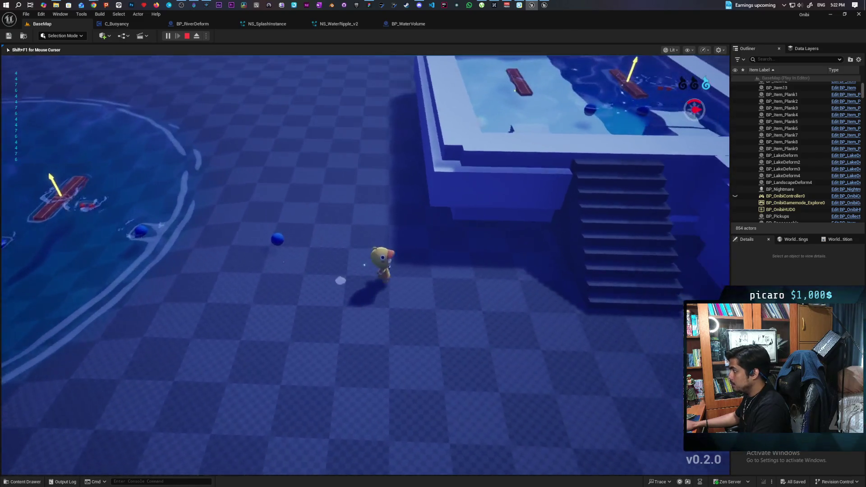
pyautogui.press('w')
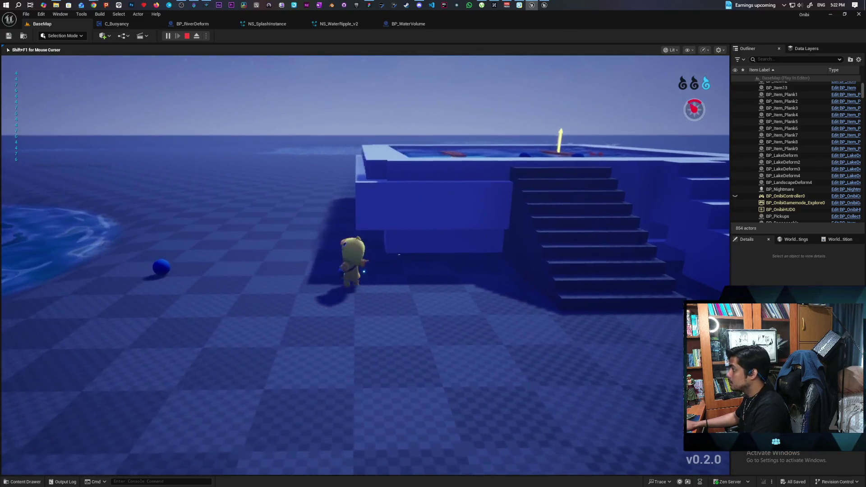
pyautogui.press('s')
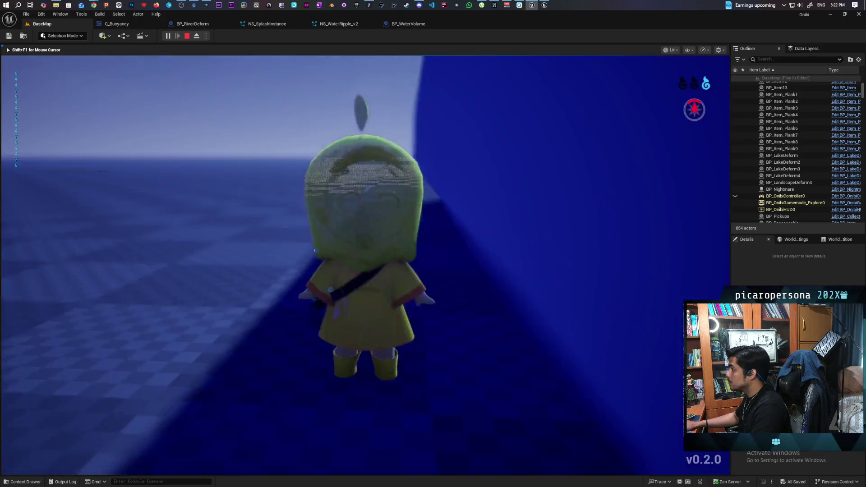
pyautogui.press('s')
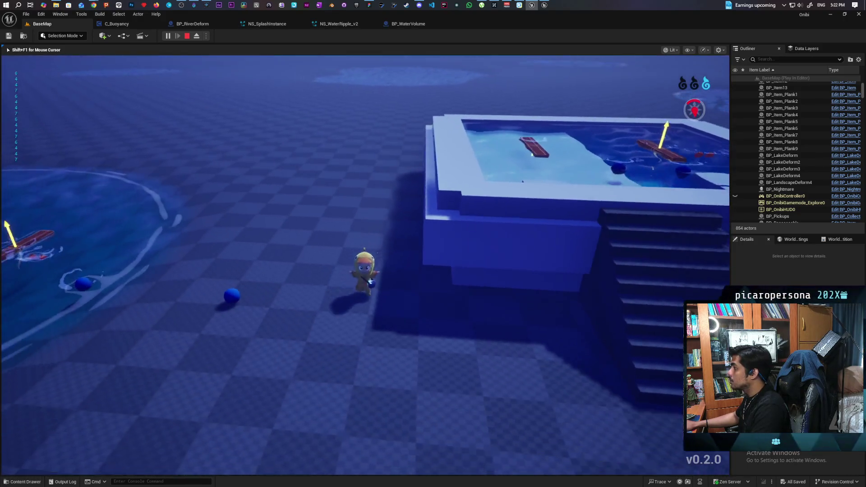
pyautogui.press('e')
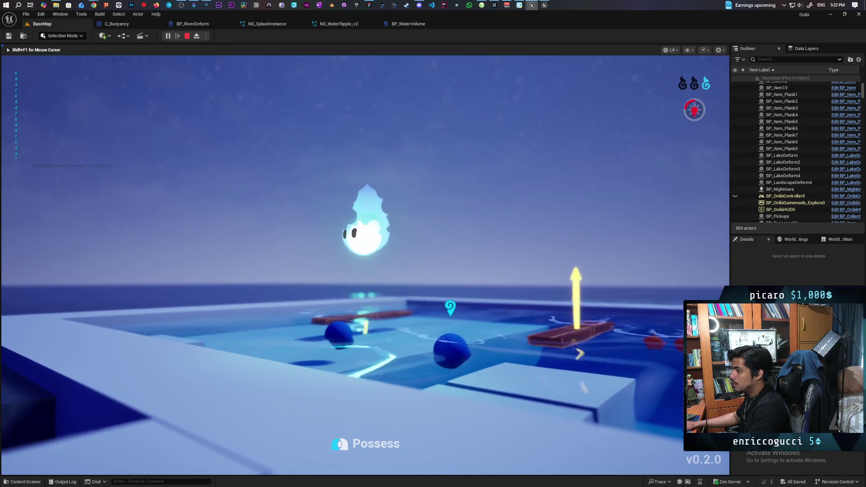
pyautogui.press('Escape')
pyautogui.click(336, 25)
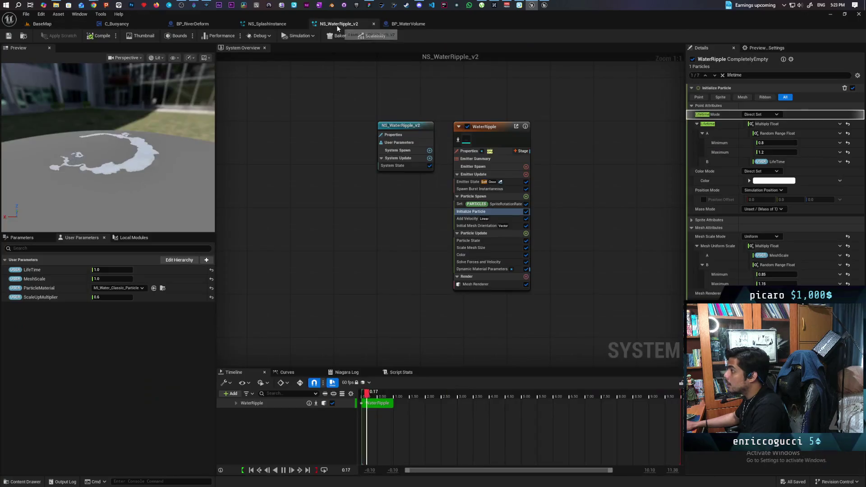
# Step: Untick WaterRipple's Add Velocity module in NS_SplashInstance, compile, and return to BaseMap
pyautogui.click(269, 24)
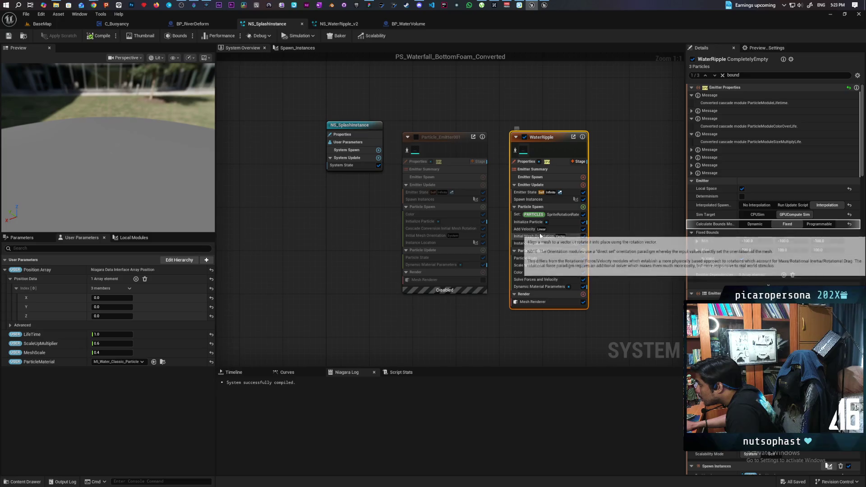
pyautogui.moveTo(547, 230); pyautogui.dragTo(549, 234)
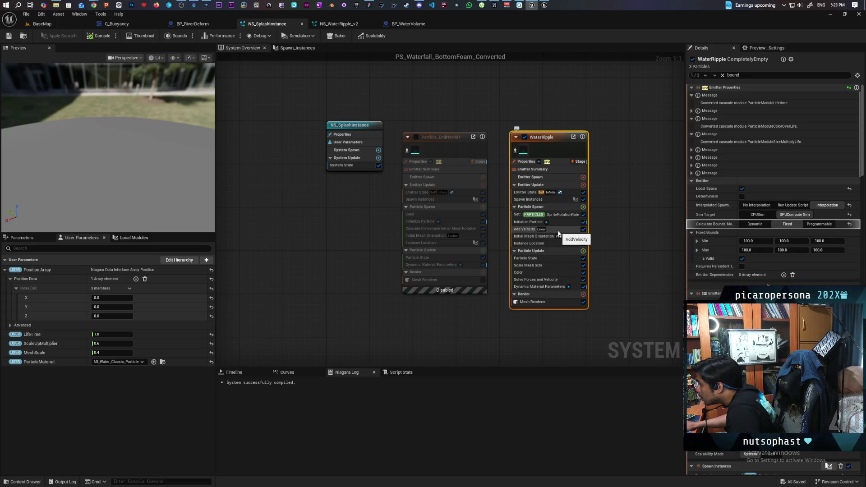
pyautogui.click(554, 280)
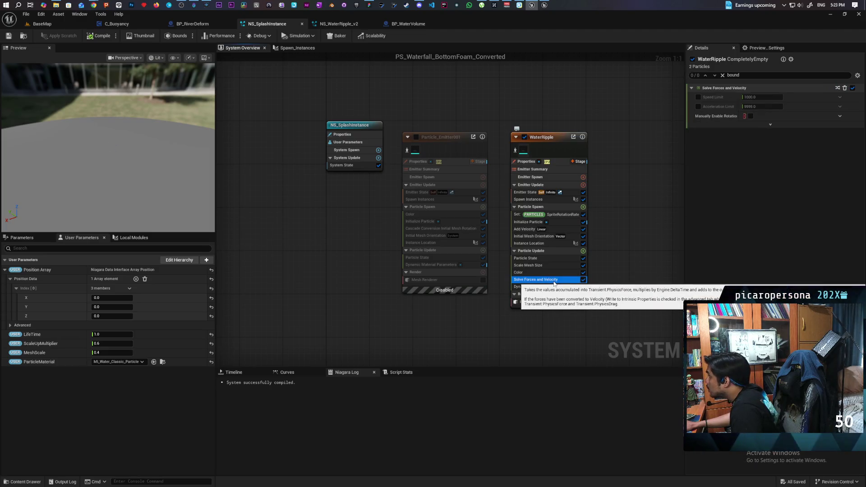
pyautogui.click(559, 232)
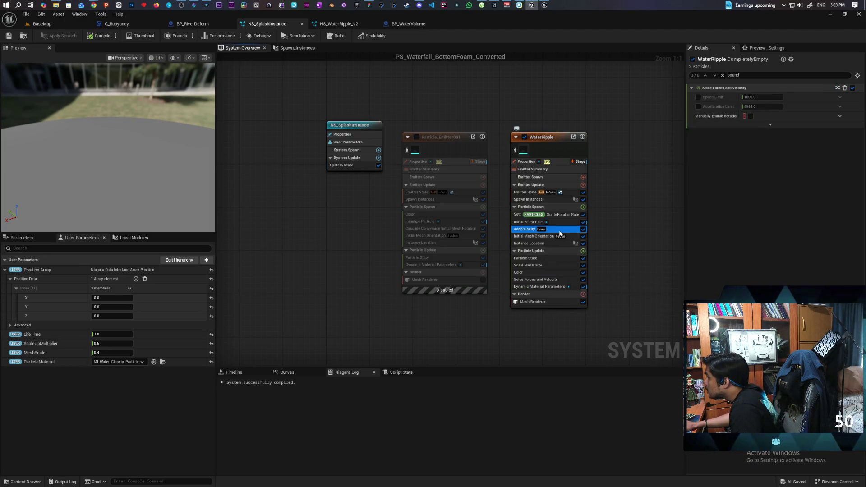
pyautogui.click(583, 229)
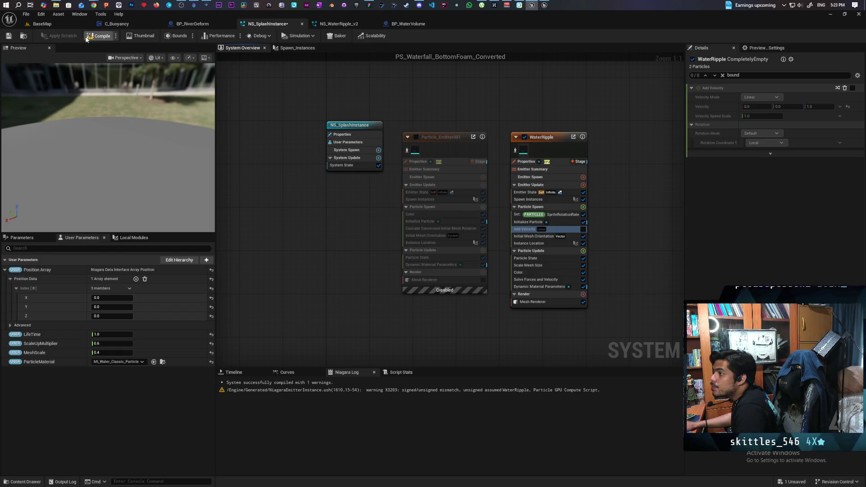
pyautogui.click(8, 36)
pyautogui.click(51, 23)
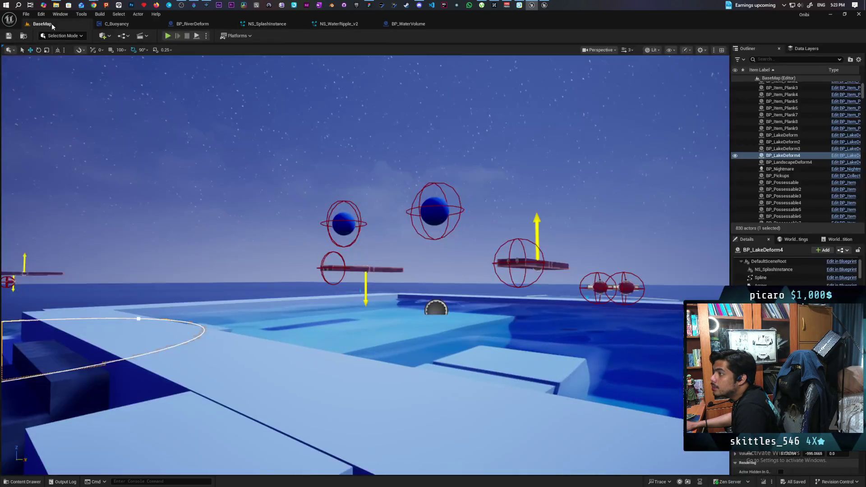
# Step: Play the level and walk past the wisp to watch the ripples, then stop and open NS_WaterRipple_v2
pyautogui.click(167, 36)
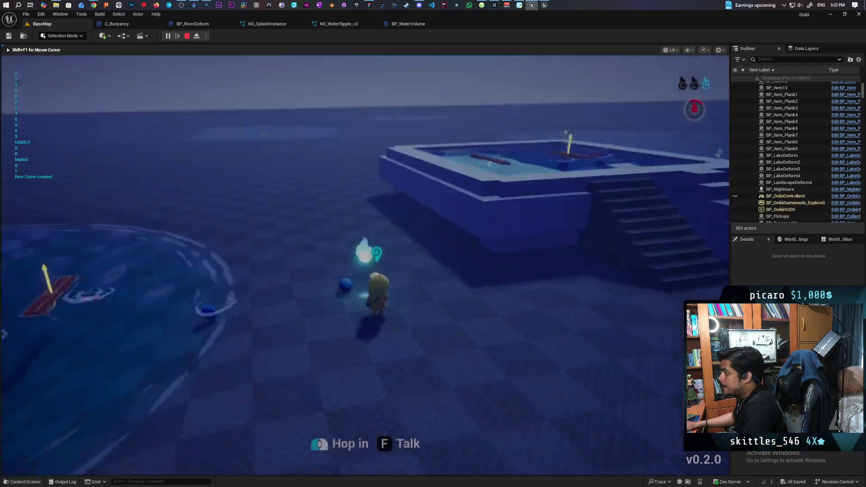
pyautogui.press('a')
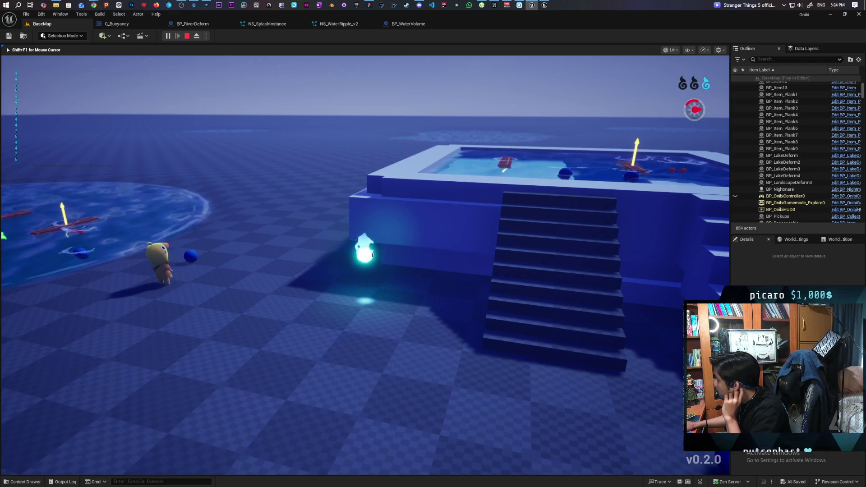
pyautogui.press('w')
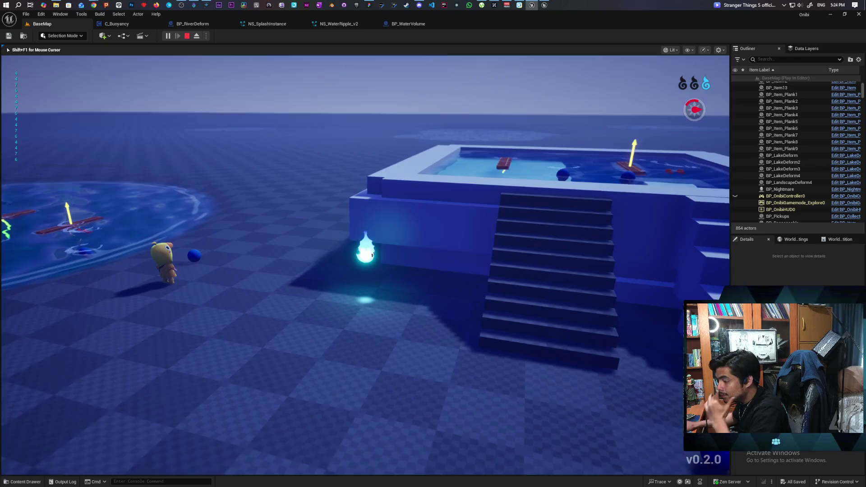
pyautogui.press('d')
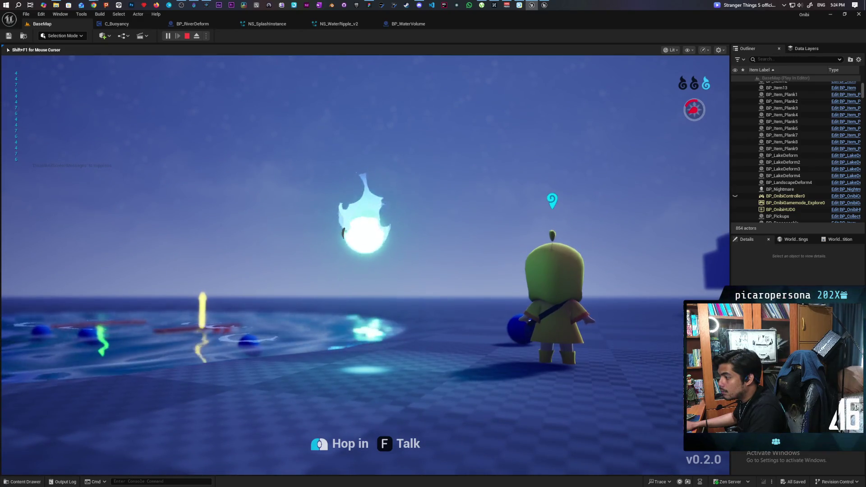
pyautogui.press('Escape')
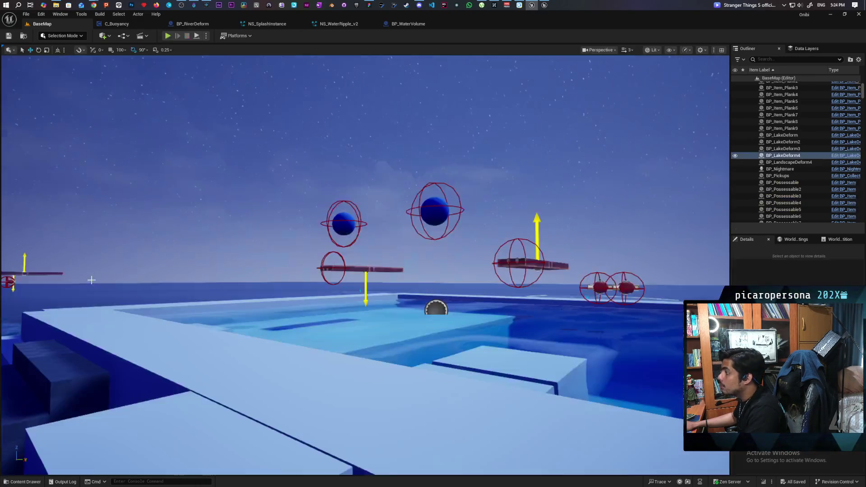
pyautogui.click(332, 23)
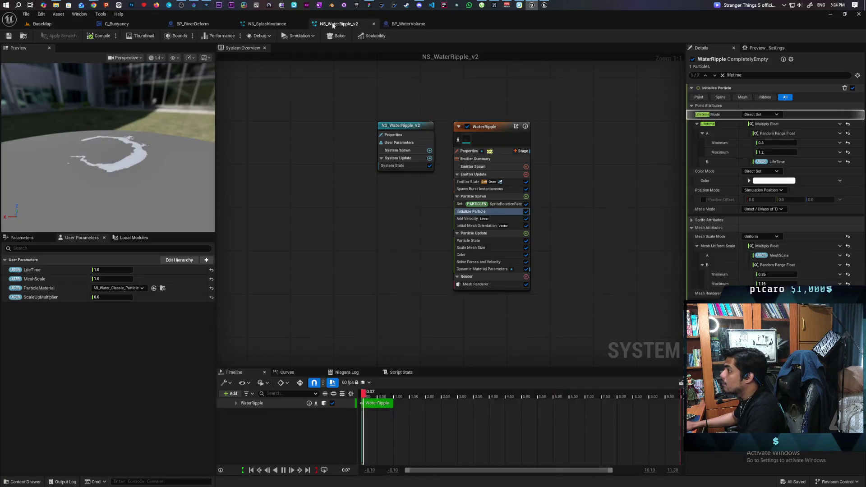
# Step: Review NS_SplashInstance's WaterRipple modules and open the Spawn_Instances scratch module script
pyautogui.click(276, 25)
pyautogui.click(335, 24)
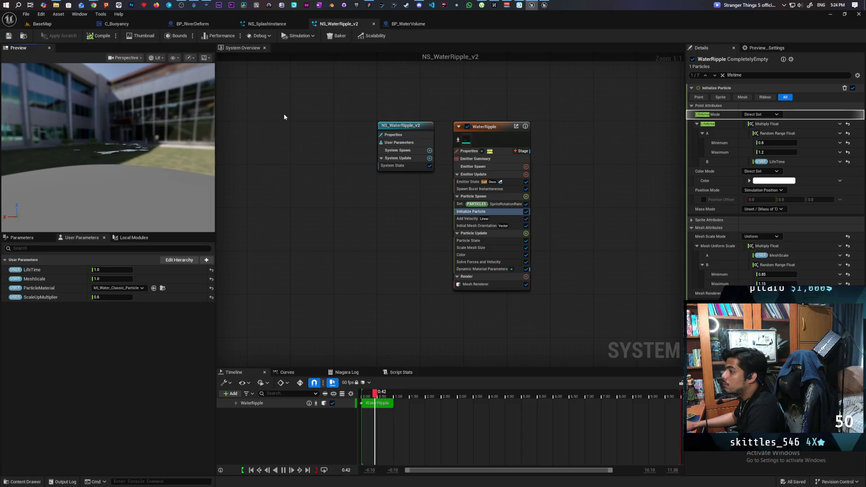
pyautogui.click(268, 25)
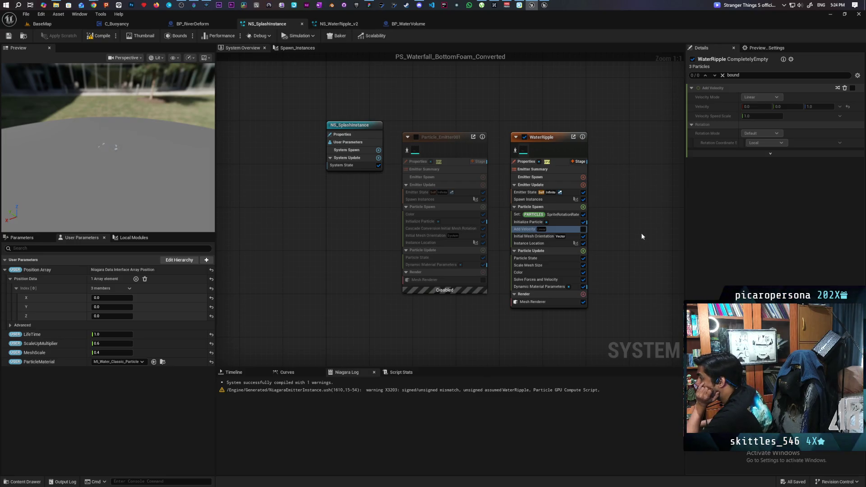
pyautogui.click(568, 266)
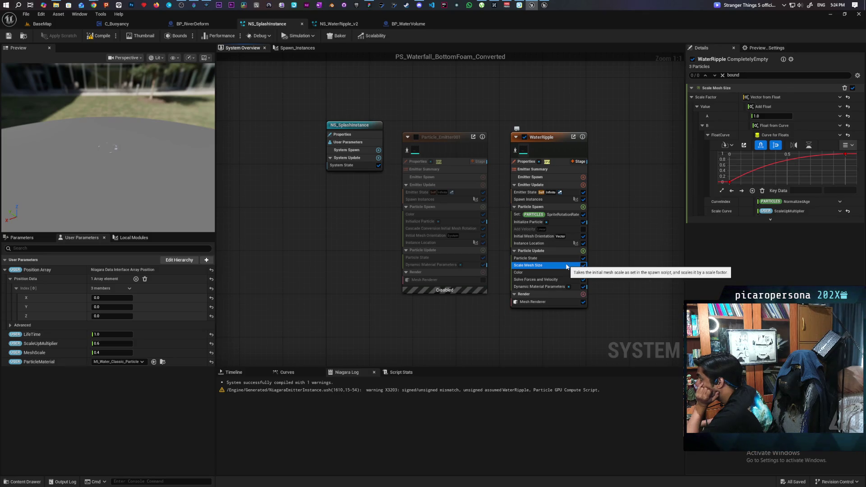
pyautogui.click(558, 273)
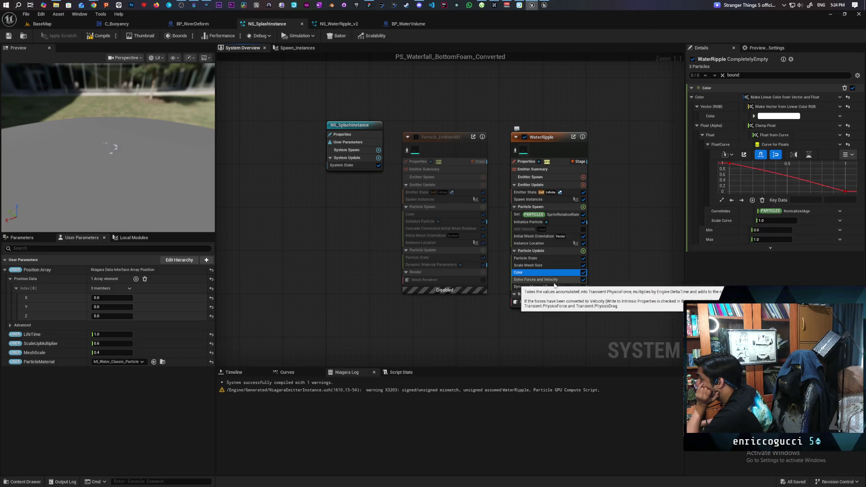
pyautogui.click(569, 280)
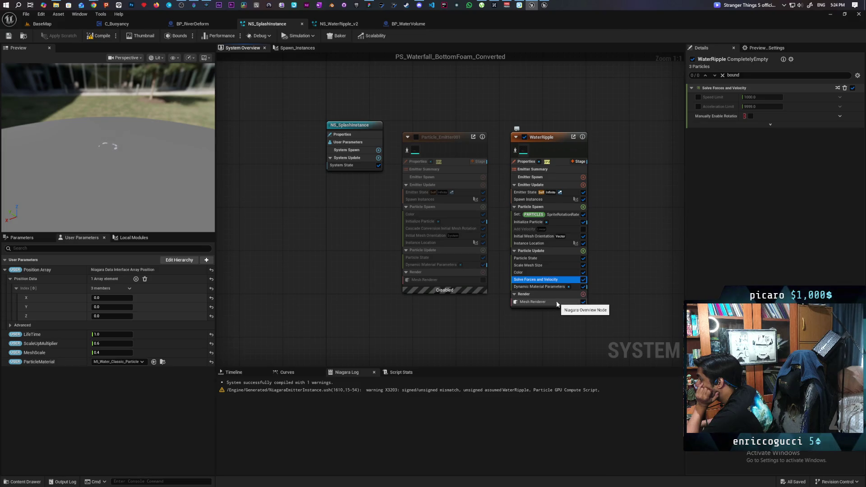
pyautogui.click(543, 238)
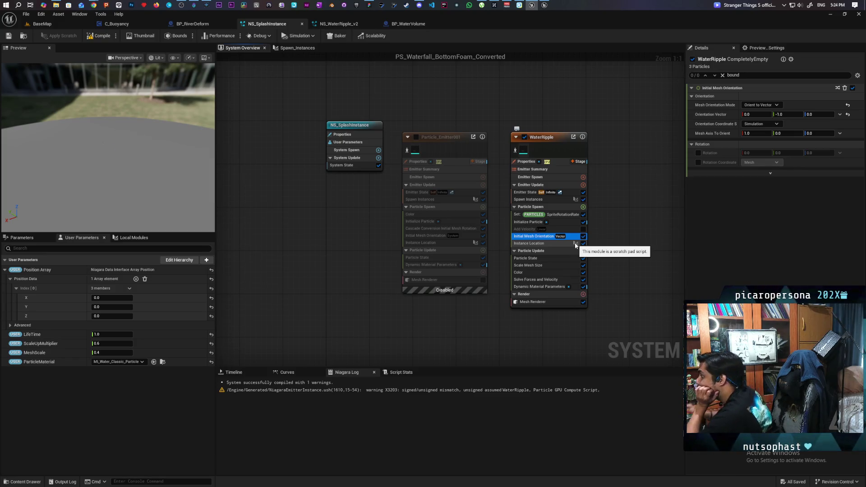
pyautogui.click(550, 201)
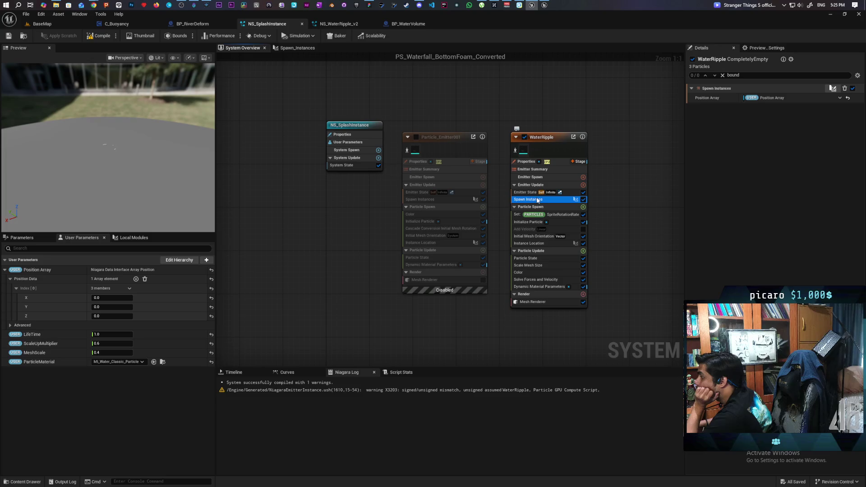
pyautogui.doubleClick(537, 200)
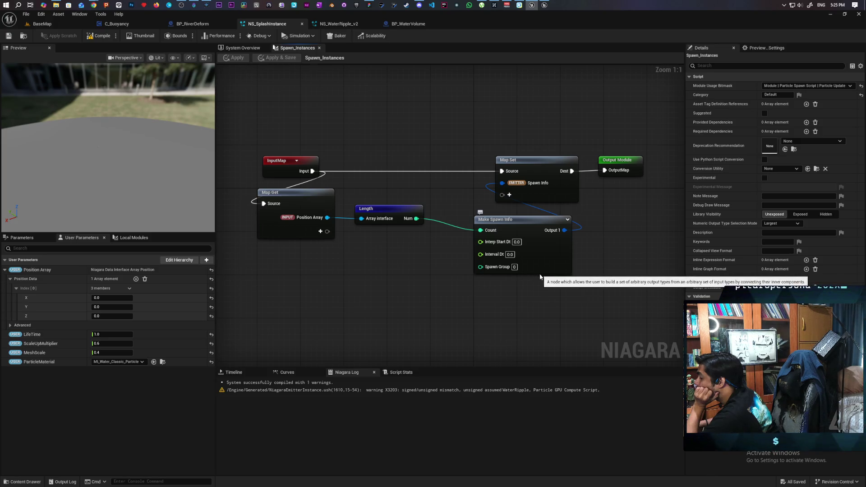
# Step: Inspect the Make Spawn Info node, then check the water in the BaseMap viewport
pyautogui.click(530, 230)
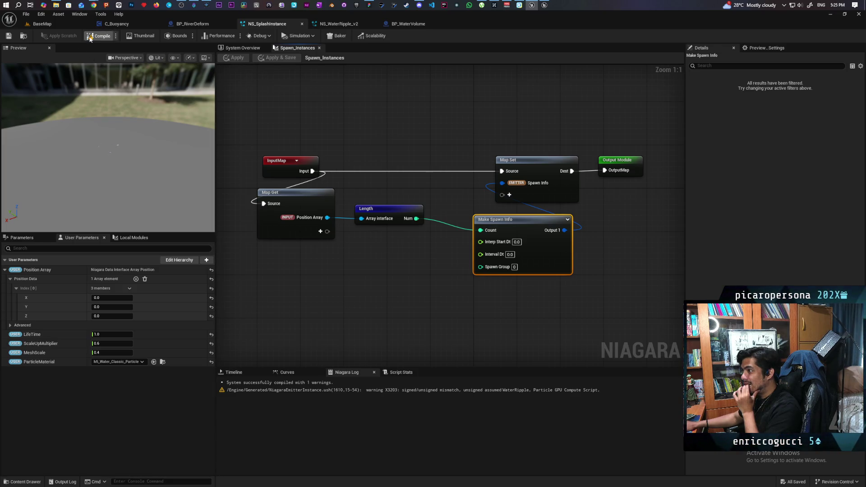
pyautogui.click(49, 26)
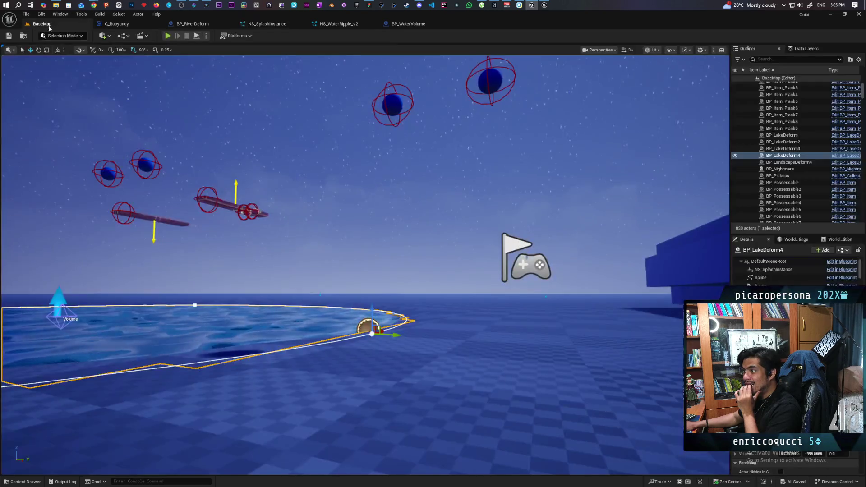
pyautogui.moveTo(361, 225)
pyautogui.mouseDown()
pyautogui.moveTo(360, 293)
pyautogui.moveTo(496, 288)
pyautogui.mouseUp()
# Step: Return to NS_SplashInstance's System Overview and detach its editor into a floating window
pyautogui.click(267, 23)
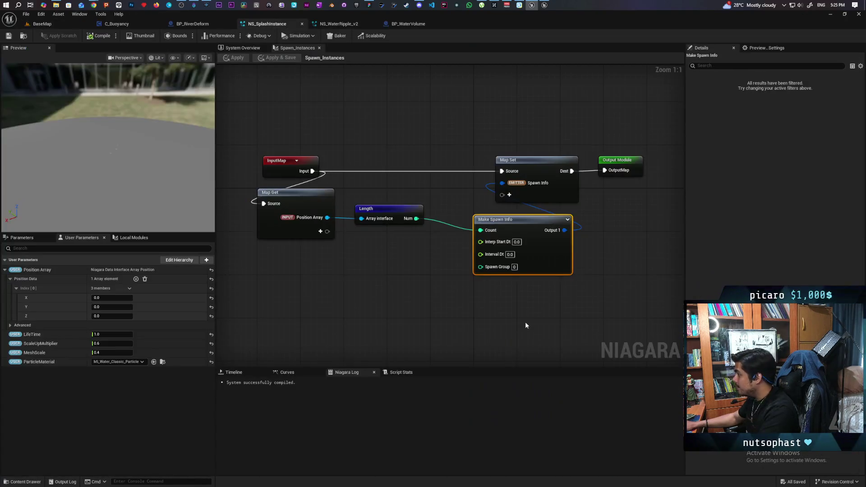
pyautogui.click(248, 48)
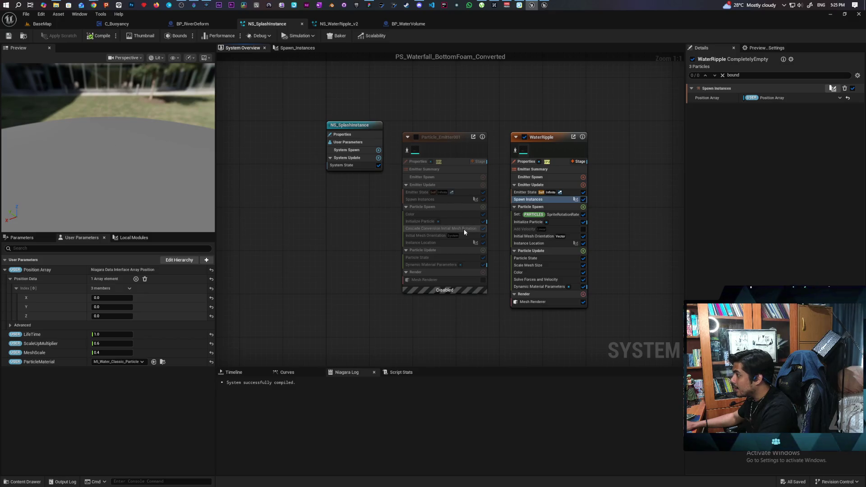
pyautogui.moveTo(594, 277); pyautogui.dragTo(472, 263)
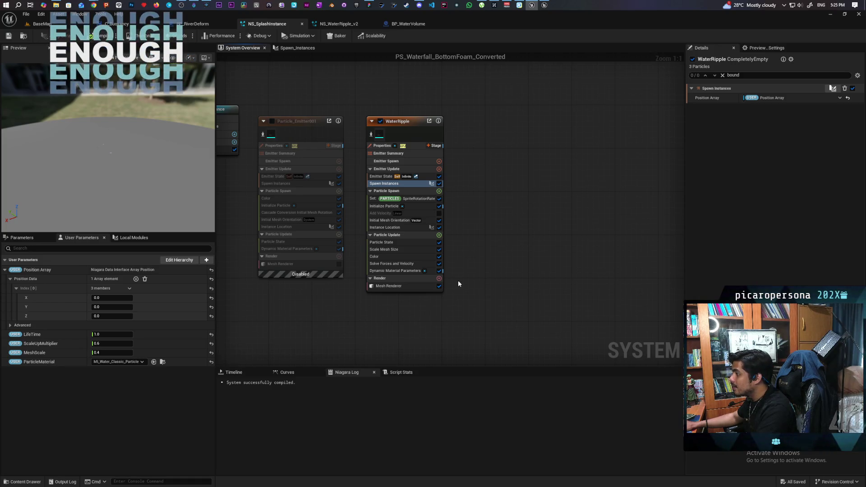
pyautogui.moveTo(265, 23); pyautogui.dragTo(336, 96)
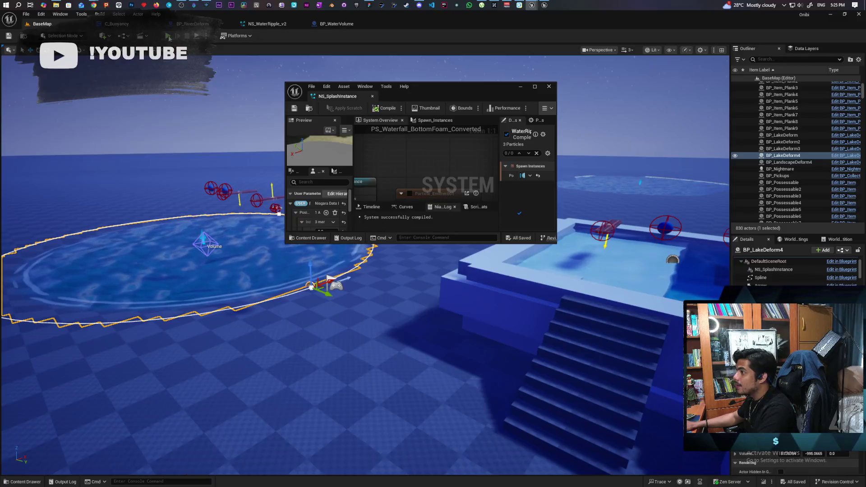
# Step: Play-test the level briefly, walking the character toward the water
pyautogui.hotkey('alt', 'p')
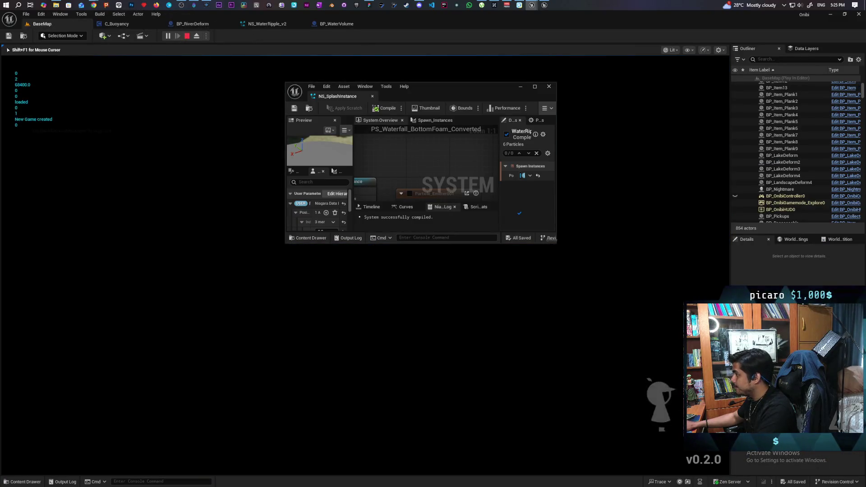
pyautogui.press('a')
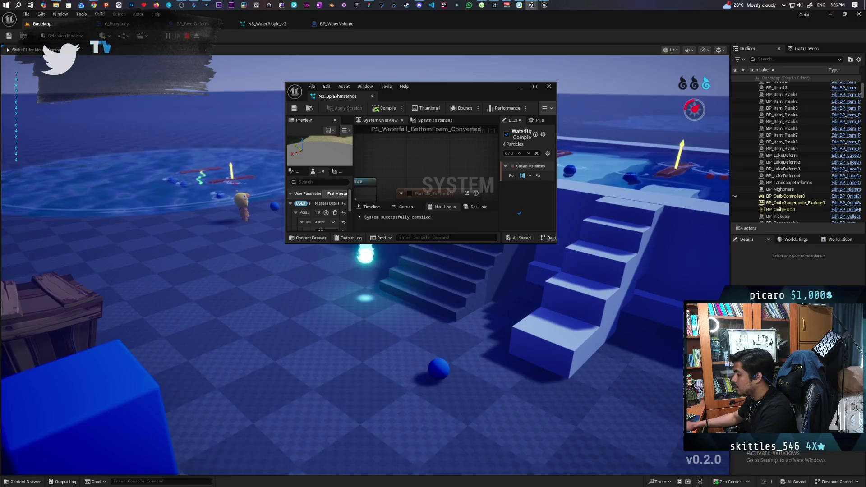
pyautogui.press('Escape')
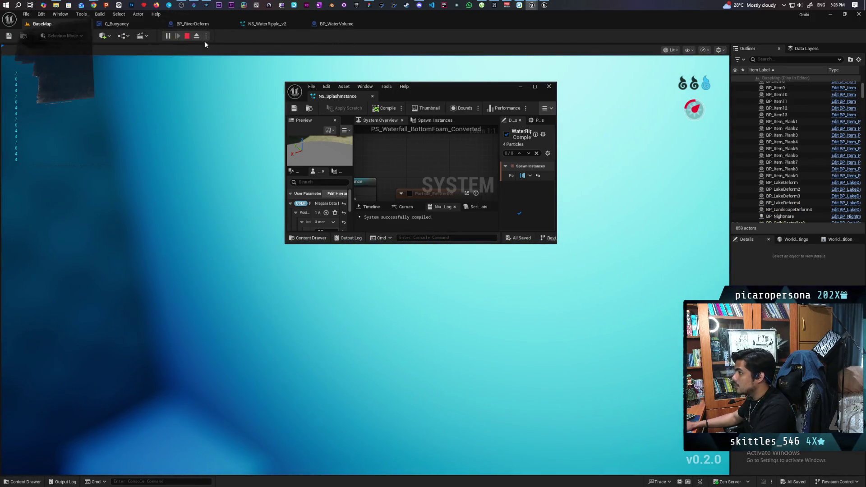
# Step: Move the floating NS_SplashInstance window top-right, frame the pool, and make the window taller
pyautogui.moveTo(440, 97); pyautogui.dragTo(677, 80)
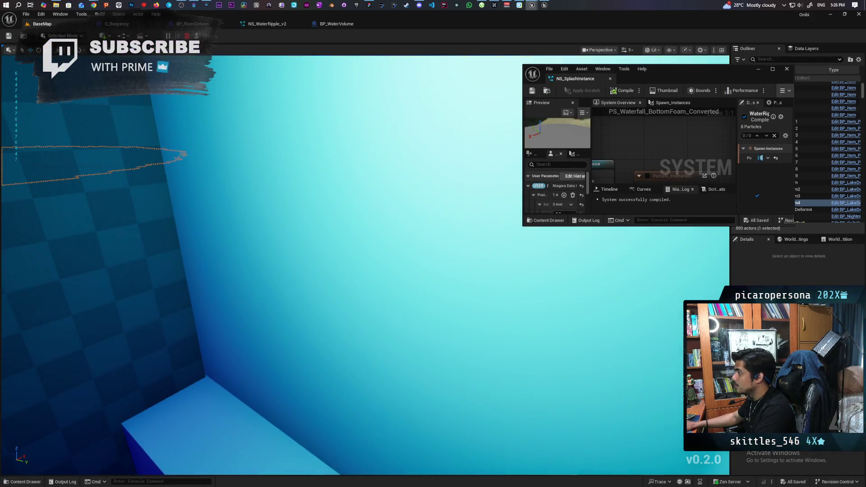
pyautogui.moveTo(360, 271)
pyautogui.mouseDown()
pyautogui.moveTo(333, 262)
pyautogui.moveTo(334, 227)
pyautogui.mouseUp()
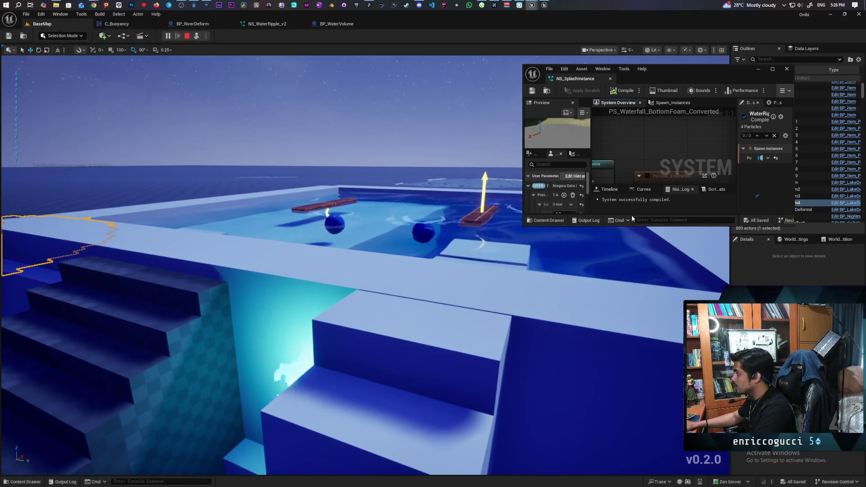
pyautogui.moveTo(641, 225); pyautogui.dragTo(645, 433)
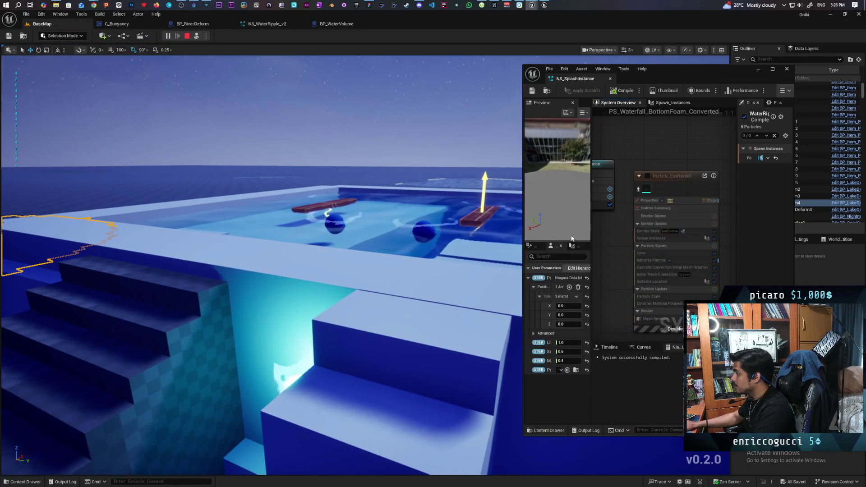
# Step: Toggle Spawn Instances, Initialize Particle, SpriteRotationRate and Initial Mesh Orientation off and back on
pyautogui.moveTo(523, 280); pyautogui.dragTo(472, 279)
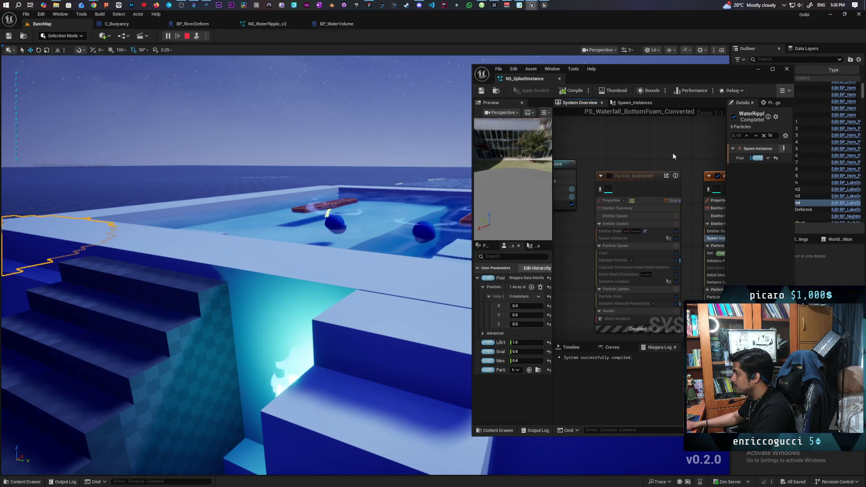
pyautogui.moveTo(672, 152)
pyautogui.mouseDown()
pyautogui.moveTo(613, 135)
pyautogui.moveTo(647, 164)
pyautogui.moveTo(683, 225)
pyautogui.mouseUp()
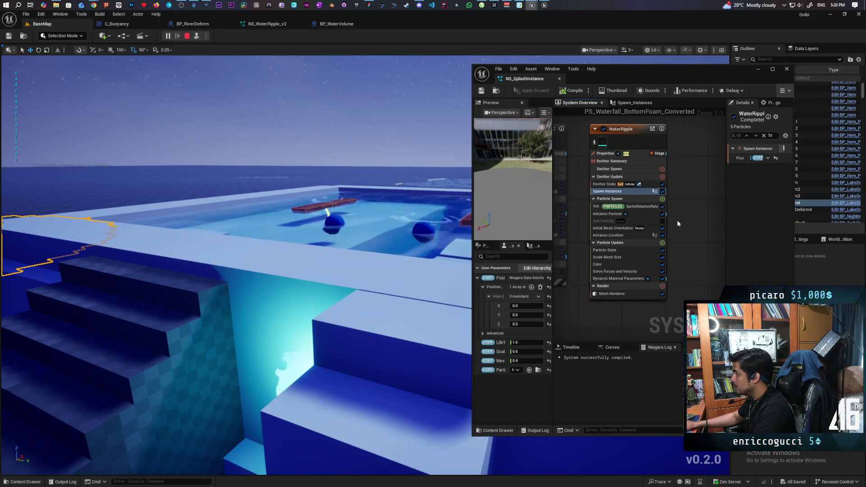
pyautogui.click(662, 192)
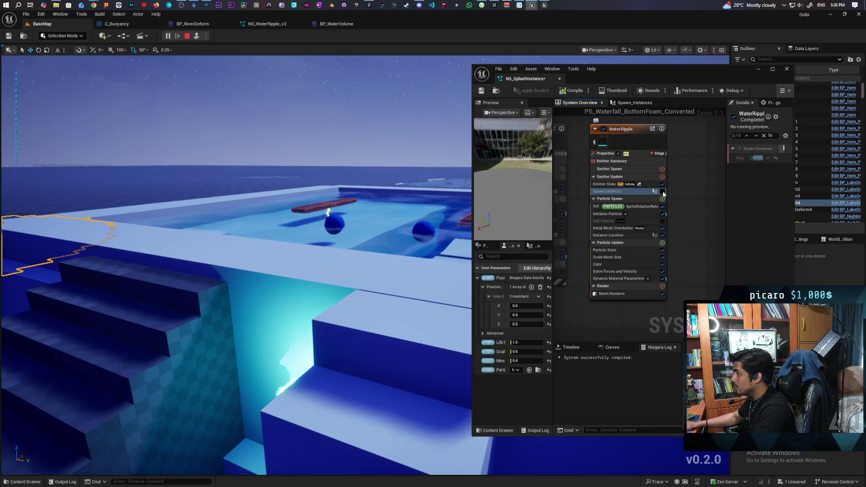
pyautogui.click(662, 192)
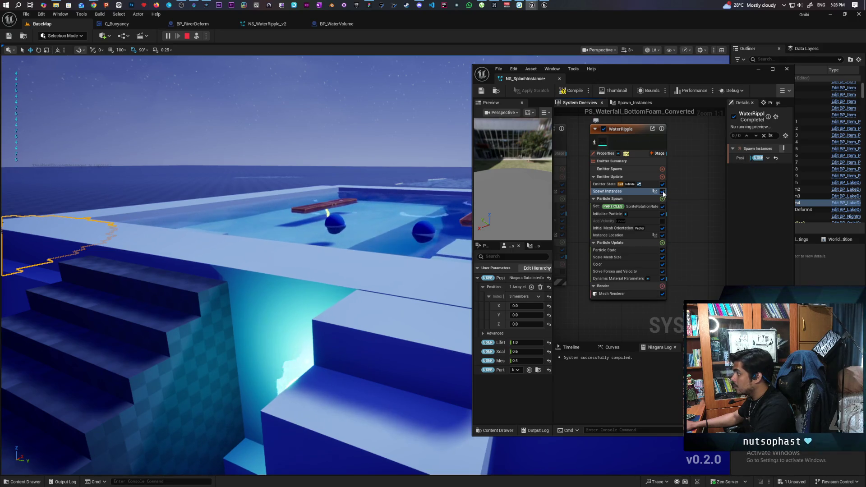
pyautogui.click(662, 215)
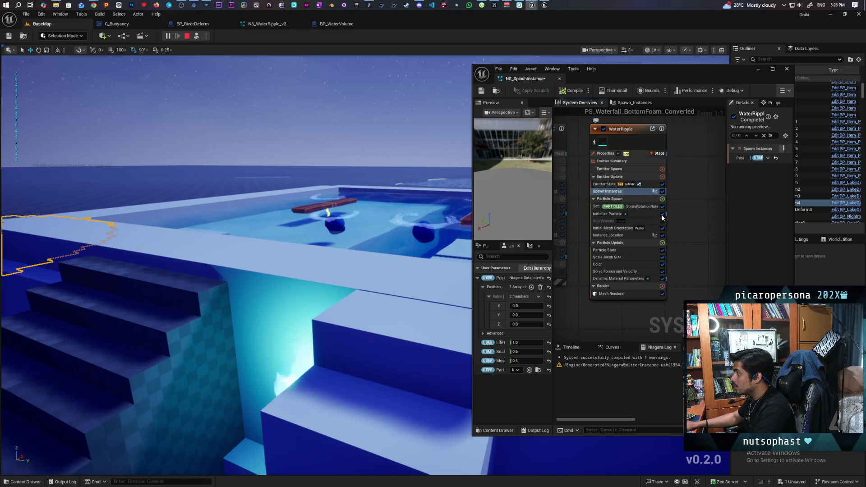
pyautogui.click(662, 214)
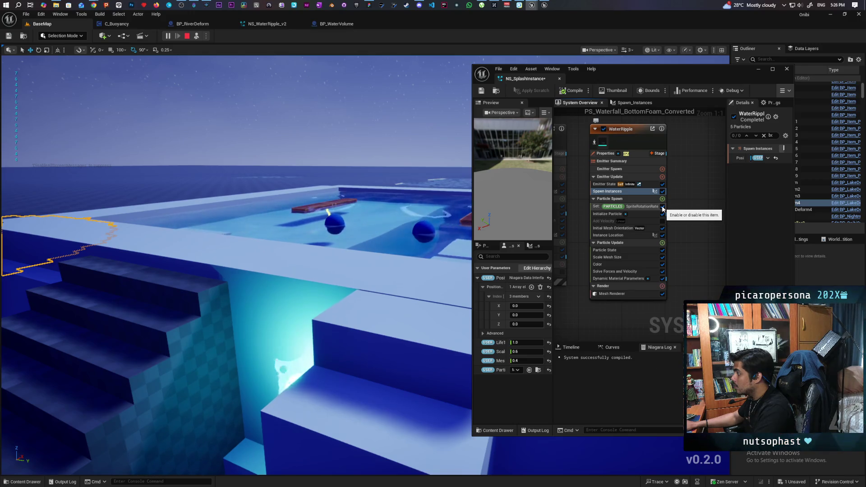
pyautogui.click(662, 207)
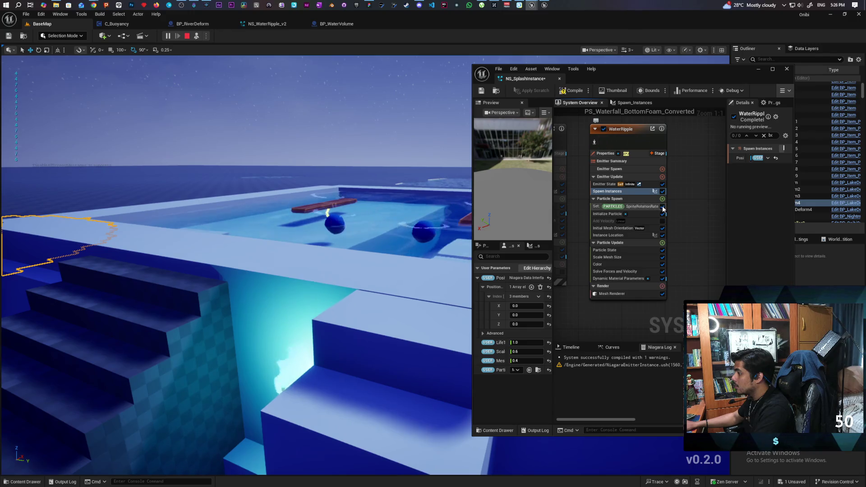
pyautogui.click(662, 206)
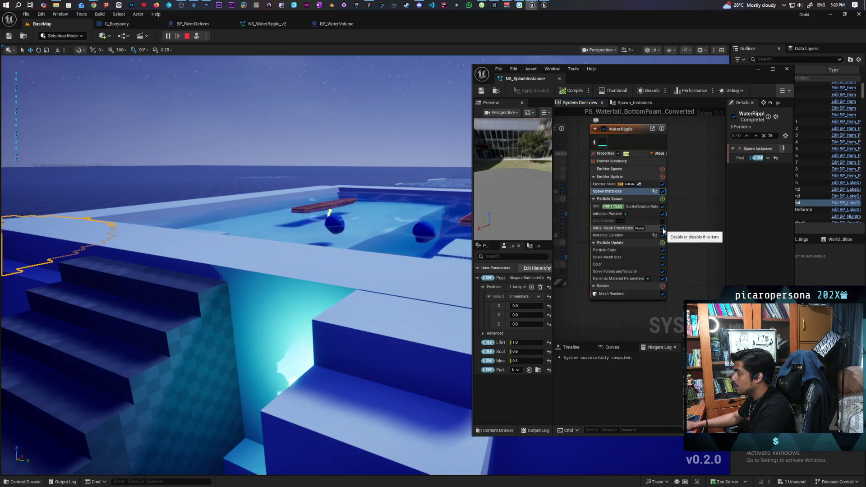
pyautogui.click(662, 229)
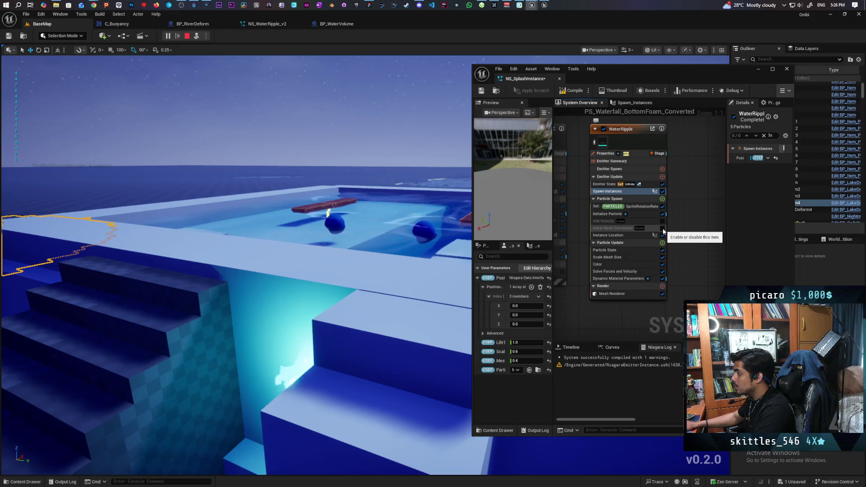
pyautogui.click(662, 229)
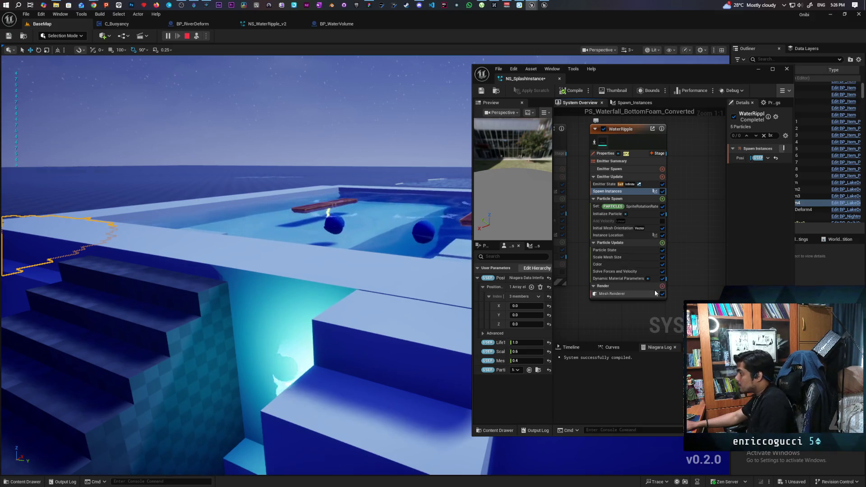
# Step: Toggle Particle State, Scale Mesh Size, Color, Solve Forces and Dynamic Material Parameters off and on, then show Dynamic Material Parameters
pyautogui.click(661, 252)
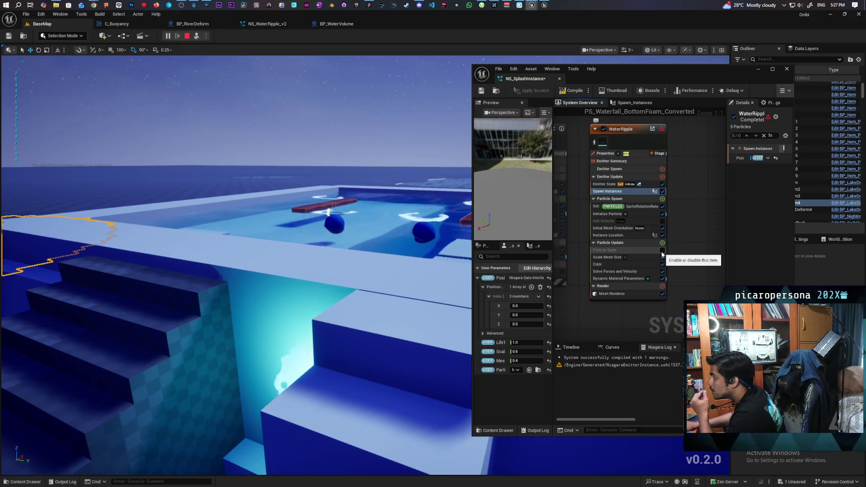
pyautogui.click(661, 251)
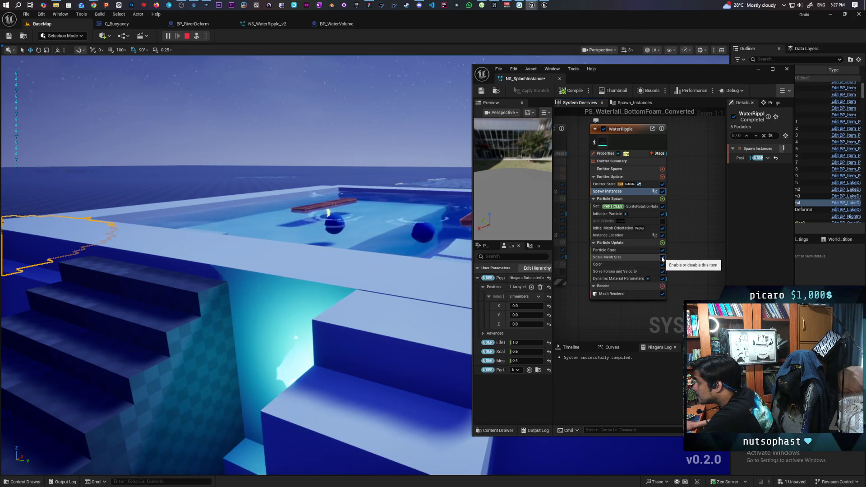
pyautogui.click(662, 257)
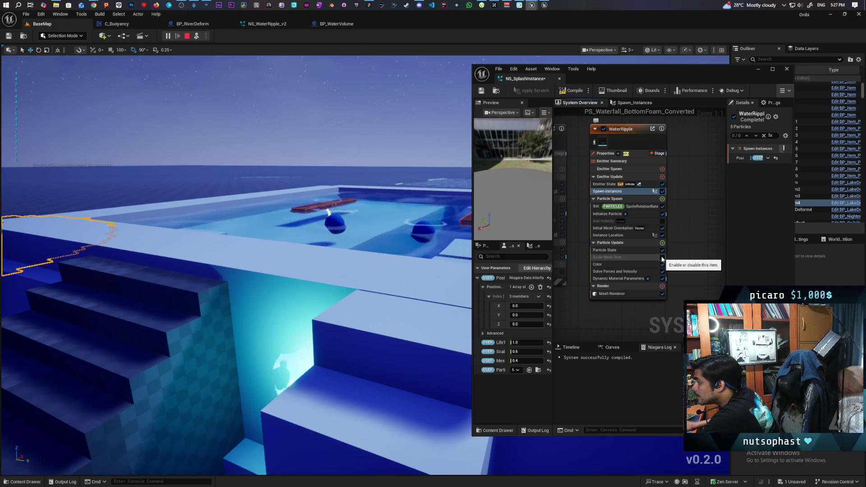
pyautogui.click(662, 258)
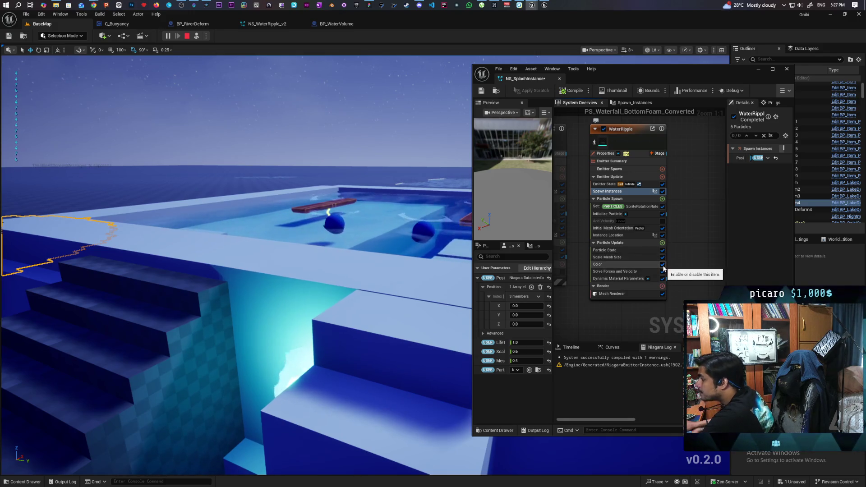
pyautogui.click(662, 264)
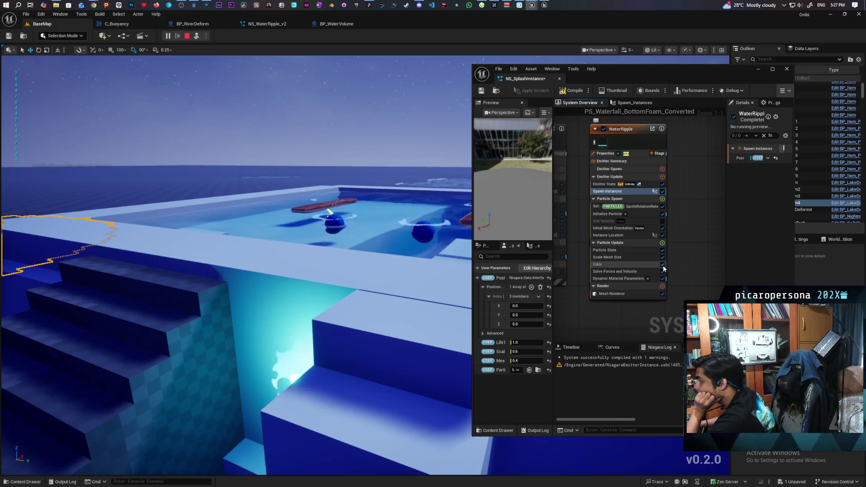
pyautogui.click(662, 265)
pyautogui.click(662, 272)
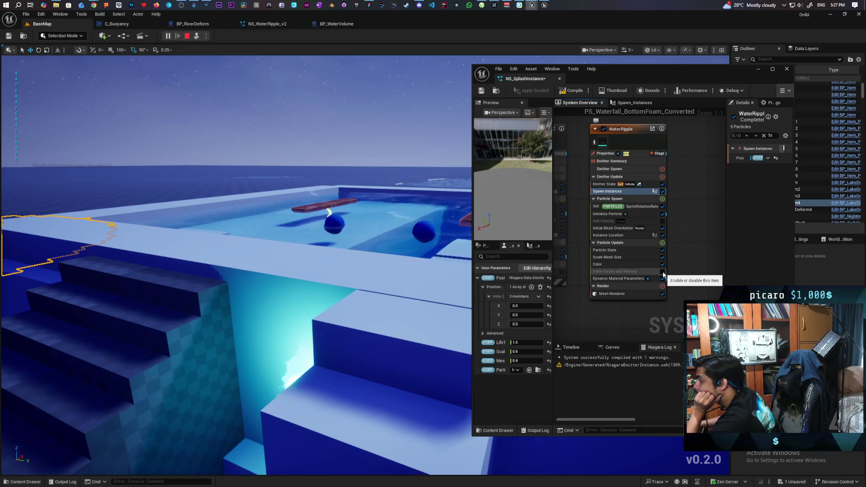
pyautogui.click(662, 271)
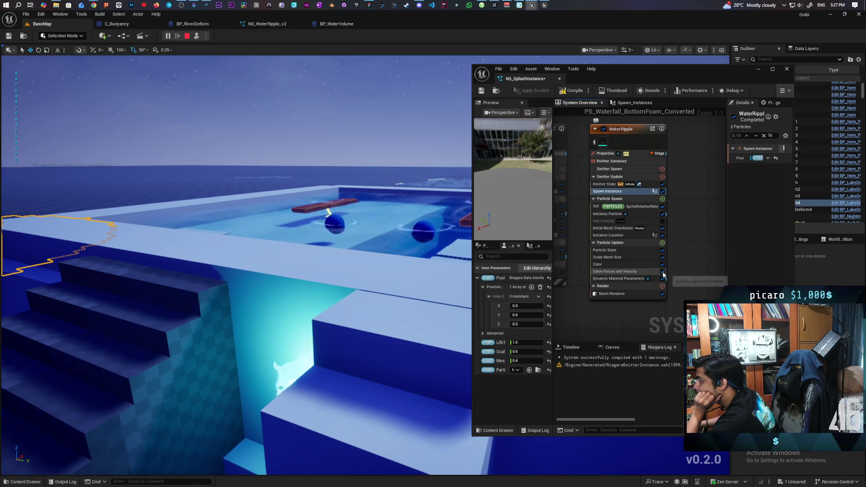
pyautogui.click(663, 279)
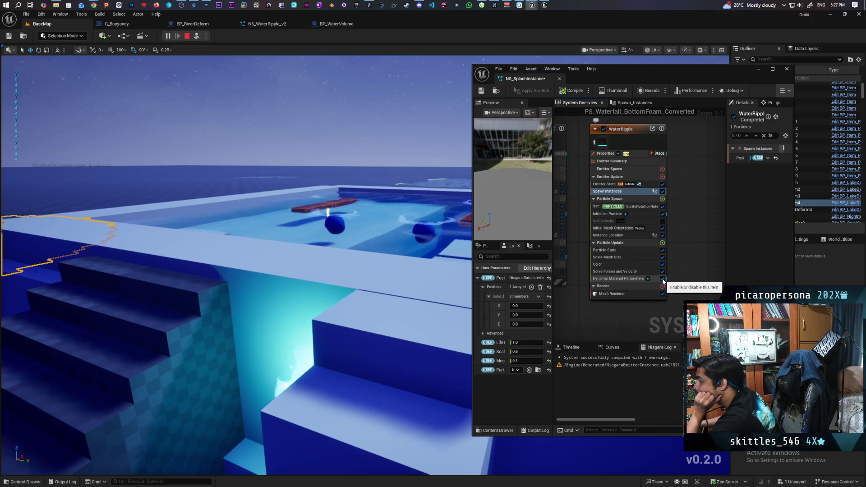
pyautogui.click(662, 279)
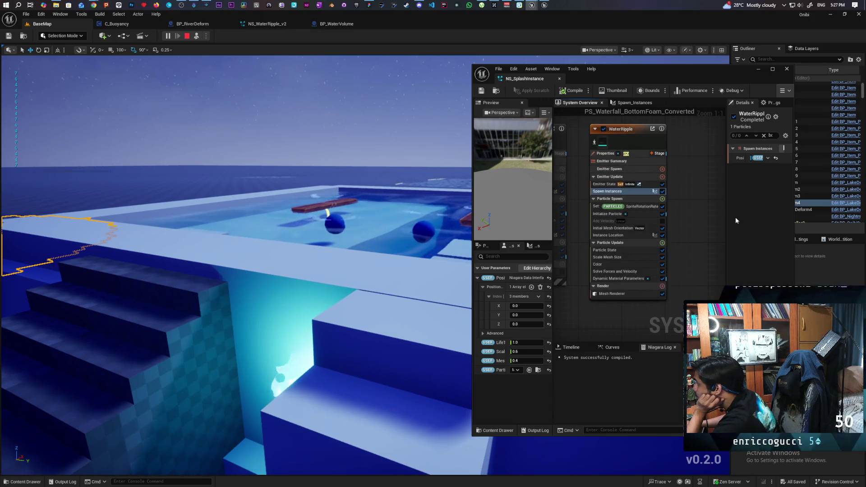
pyautogui.click(623, 277)
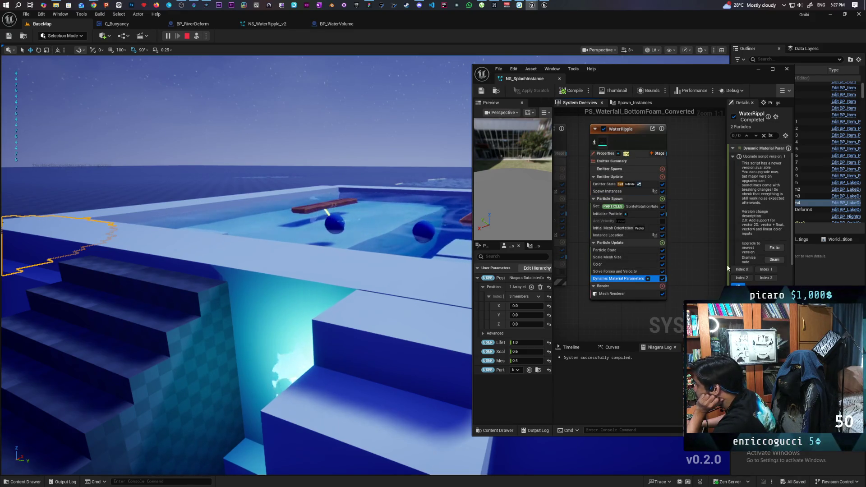
# Step: Upgrade NS_SplashInstance's Dynamic Material Parameters module to the newest version and dock the editor
pyautogui.moveTo(726, 258)
pyautogui.mouseDown()
pyautogui.moveTo(552, 258)
pyautogui.moveTo(645, 263)
pyautogui.moveTo(630, 265)
pyautogui.mouseUp()
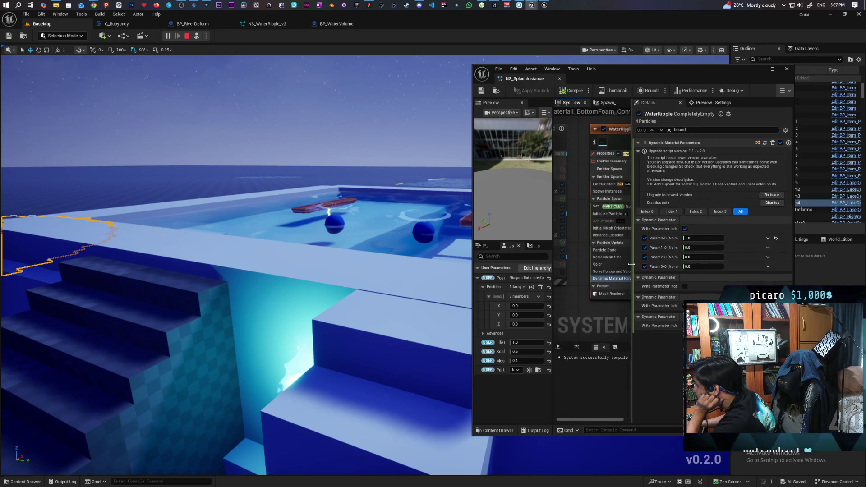
pyautogui.click(771, 195)
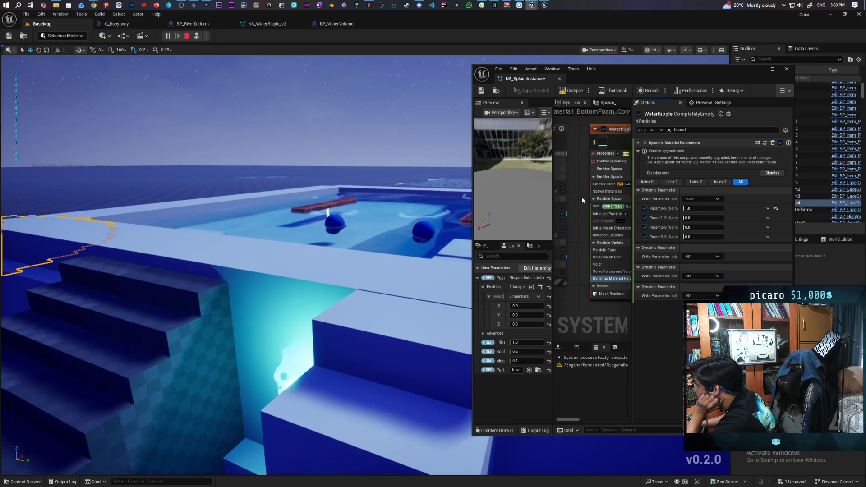
pyautogui.moveTo(524, 79)
pyautogui.mouseDown()
pyautogui.moveTo(316, 68)
pyautogui.moveTo(267, 24)
pyautogui.mouseUp()
# Step: Upgrade NS_WaterRipple_v2's Dynamic Material Parameters module too, then float NS_SplashInstance again
pyautogui.click(346, 28)
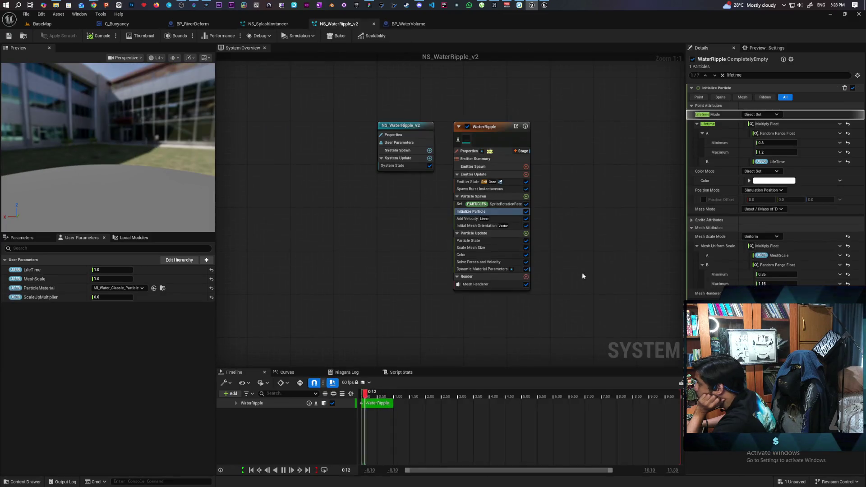
pyautogui.click(491, 269)
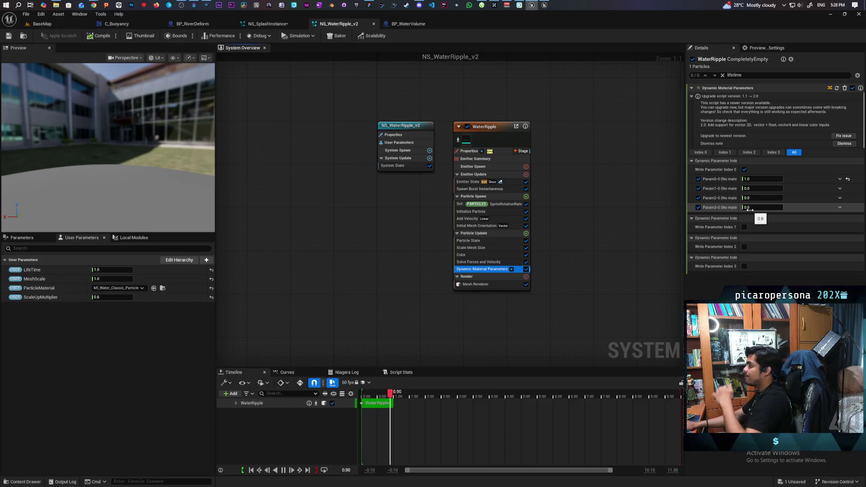
pyautogui.click(842, 136)
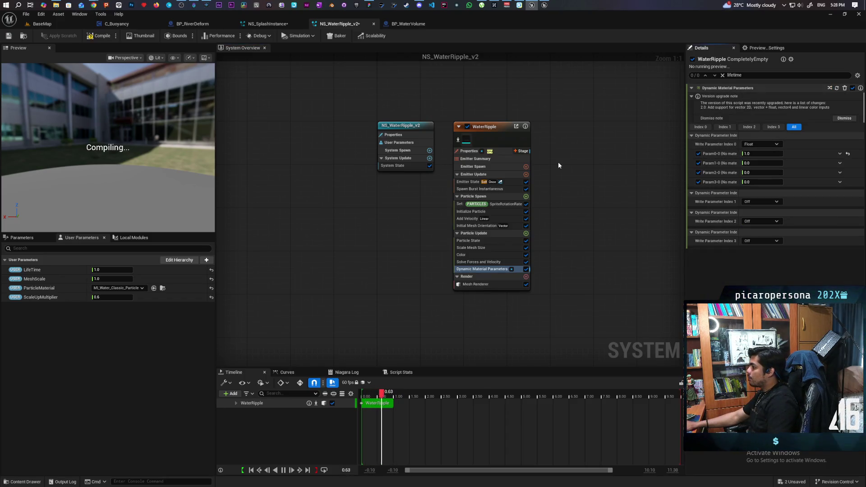
pyautogui.click(267, 23)
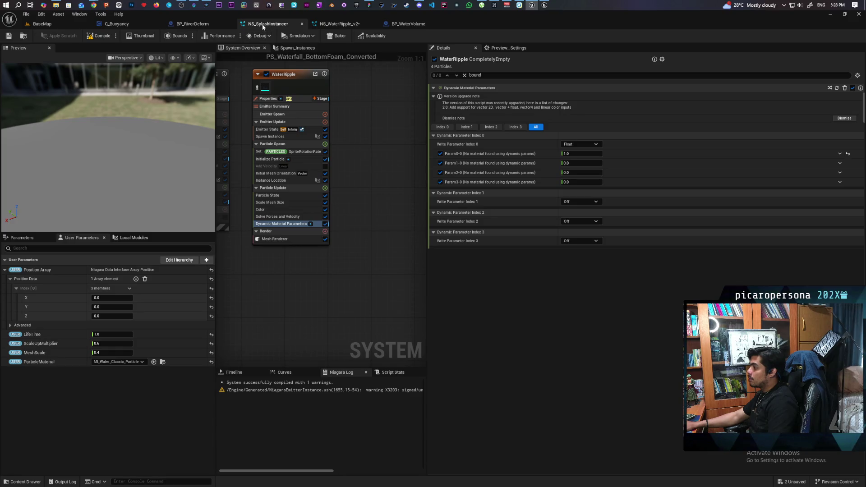
pyautogui.moveTo(269, 28)
pyautogui.mouseDown()
pyautogui.moveTo(474, 176)
pyautogui.moveTo(559, 127)
pyautogui.moveTo(547, 135)
pyautogui.mouseUp()
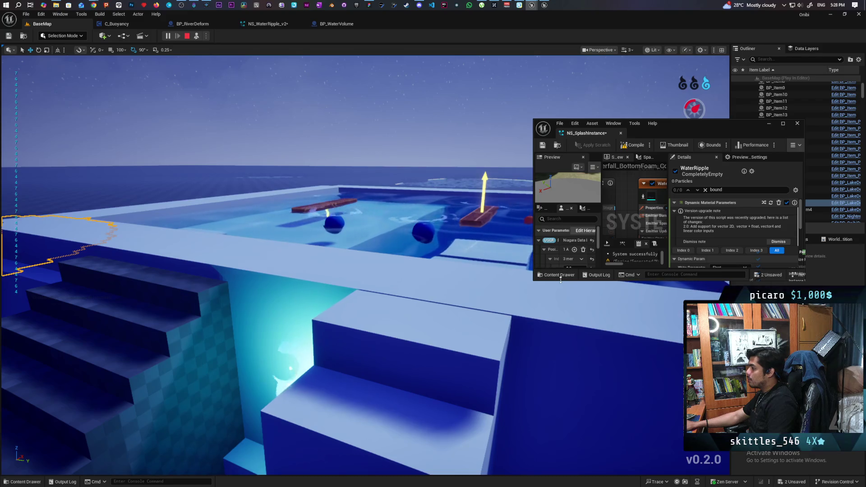
# Step: Enlarge and widen the floating NS_SplashInstance editor, giving the emitter graph more room
pyautogui.moveTo(533, 280)
pyautogui.mouseDown()
pyautogui.moveTo(496, 283)
pyautogui.moveTo(475, 435)
pyautogui.moveTo(443, 438)
pyautogui.mouseUp()
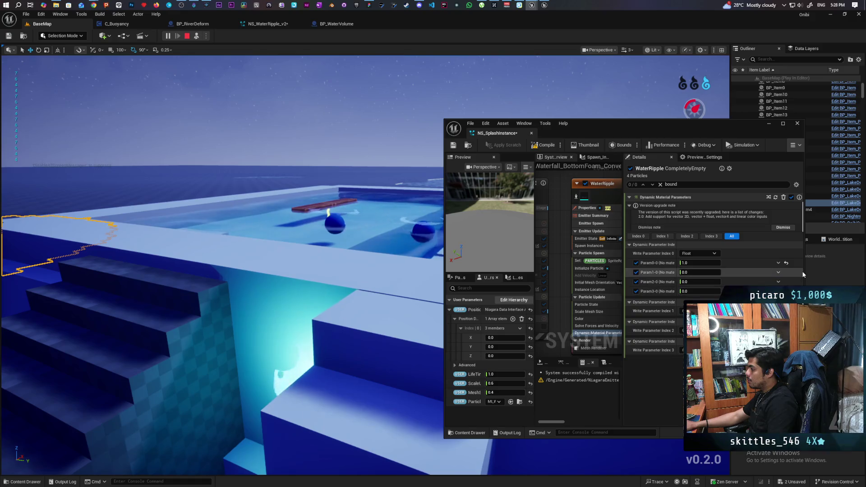
pyautogui.moveTo(804, 275); pyautogui.dragTo(862, 276)
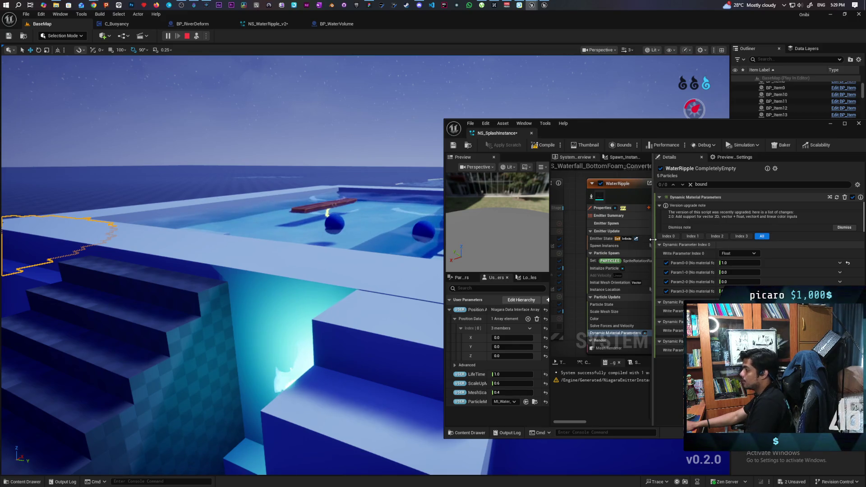
pyautogui.moveTo(652, 240); pyautogui.dragTo(707, 249)
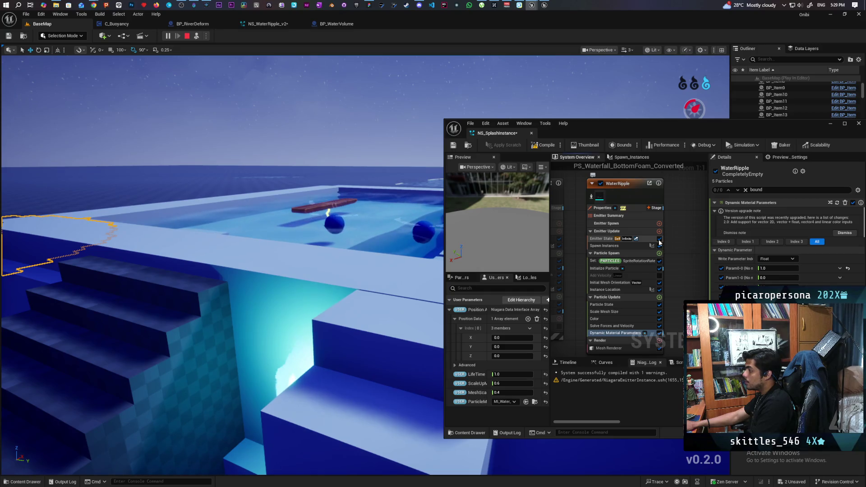
# Step: Toggle WaterRipple's Emitter State, Spawn Instances and SpriteRotationRate modules off and back on
pyautogui.click(659, 240)
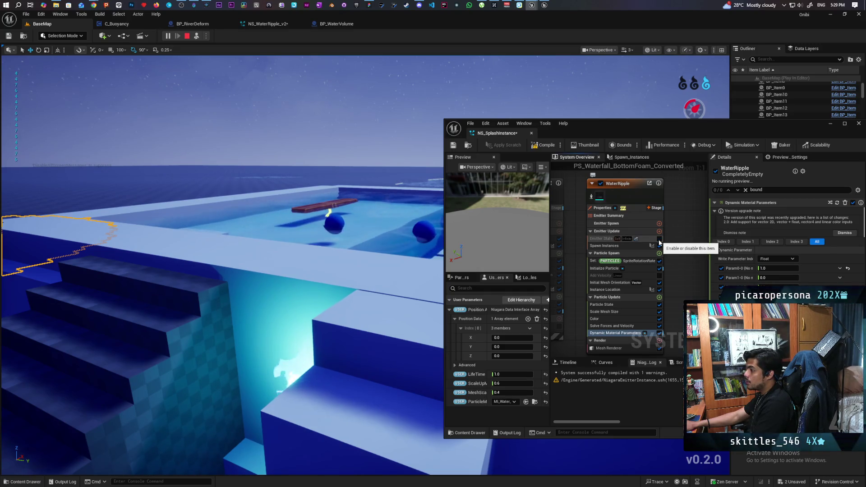
pyautogui.click(658, 239)
pyautogui.click(659, 246)
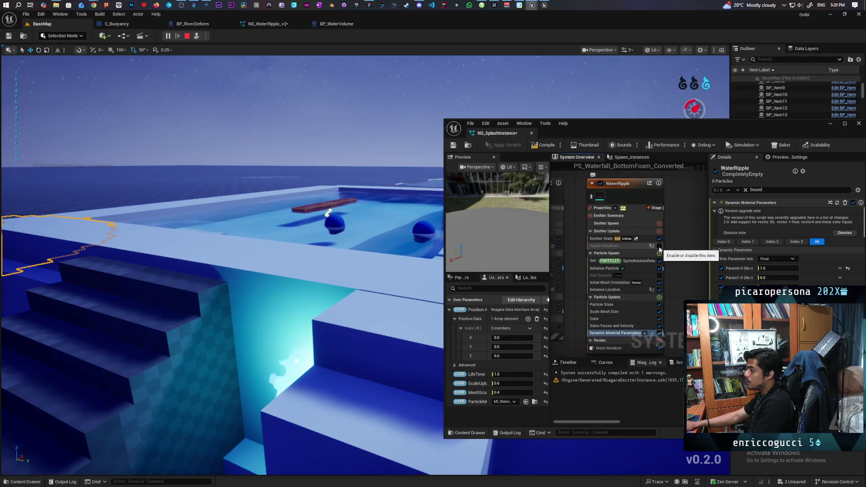
pyautogui.click(659, 246)
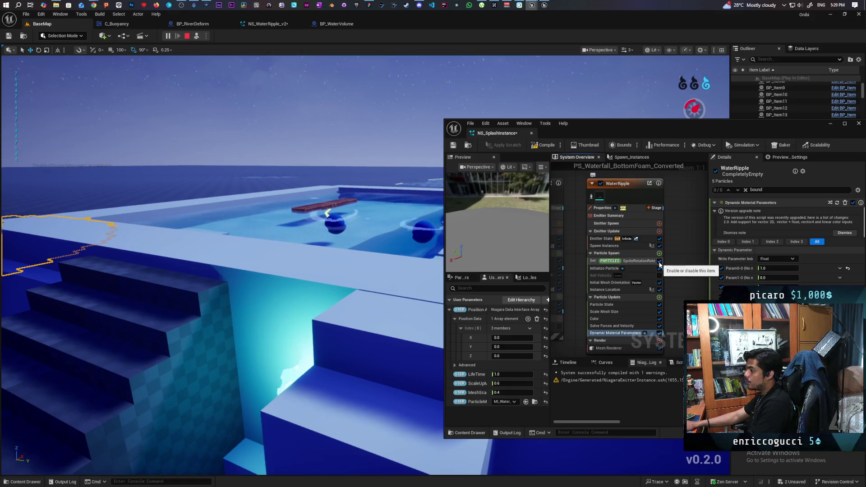
pyautogui.click(658, 262)
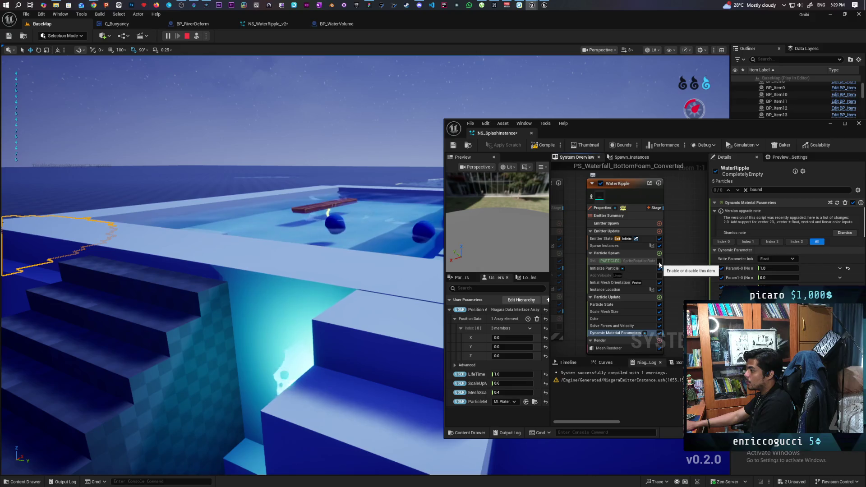
pyautogui.click(659, 262)
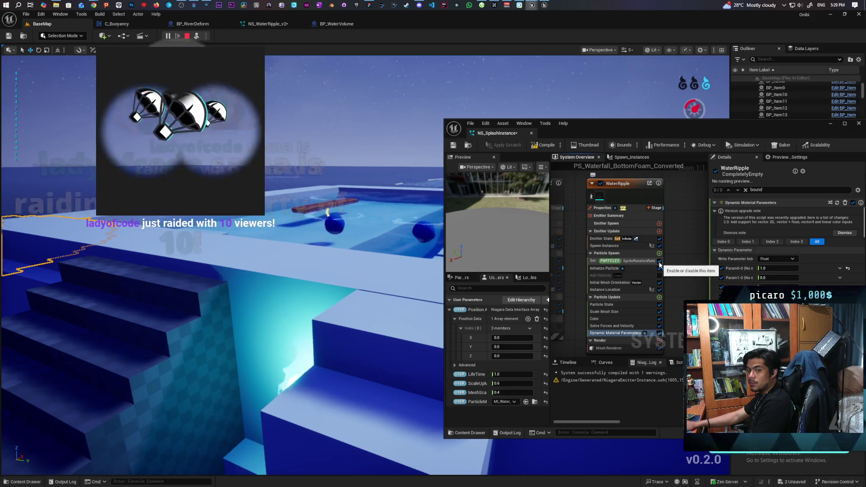
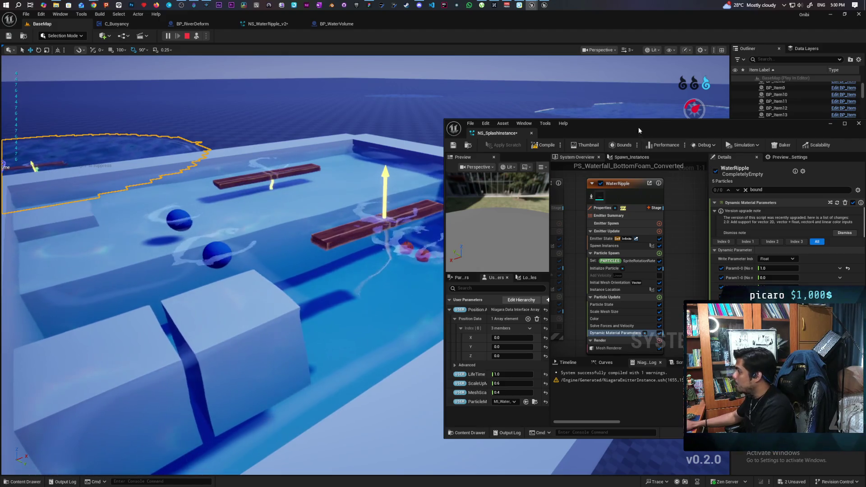
# Step: Dock the NS_SplashInstance Niagara editor as a main-window tab, return to BaseMap and end play
pyautogui.moveTo(638, 126); pyautogui.dragTo(544, 124)
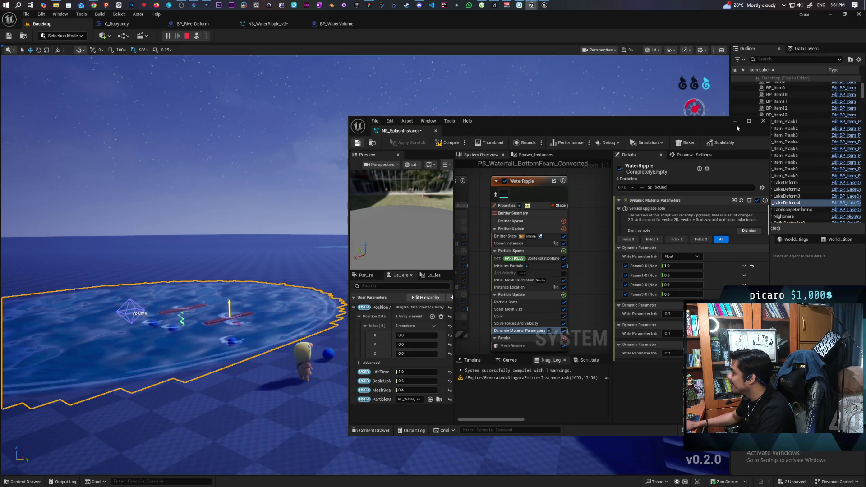
pyautogui.moveTo(401, 131)
pyautogui.mouseDown()
pyautogui.moveTo(348, 43)
pyautogui.moveTo(329, 30)
pyautogui.mouseUp()
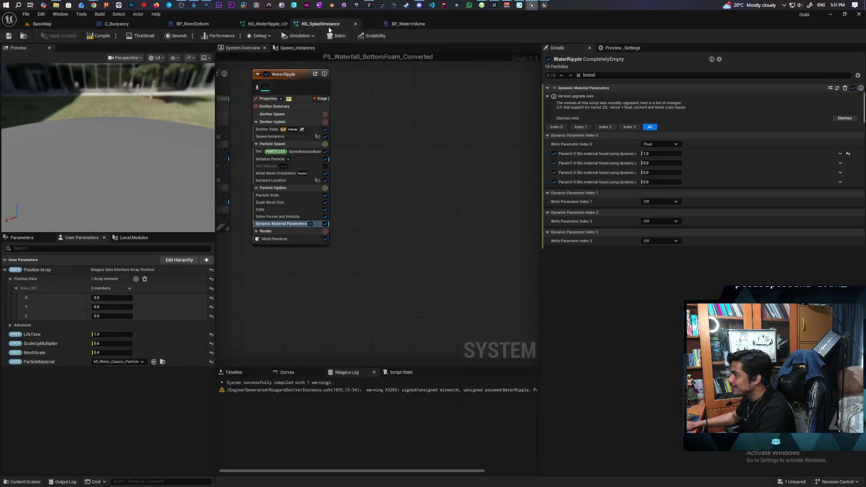
pyautogui.click(49, 23)
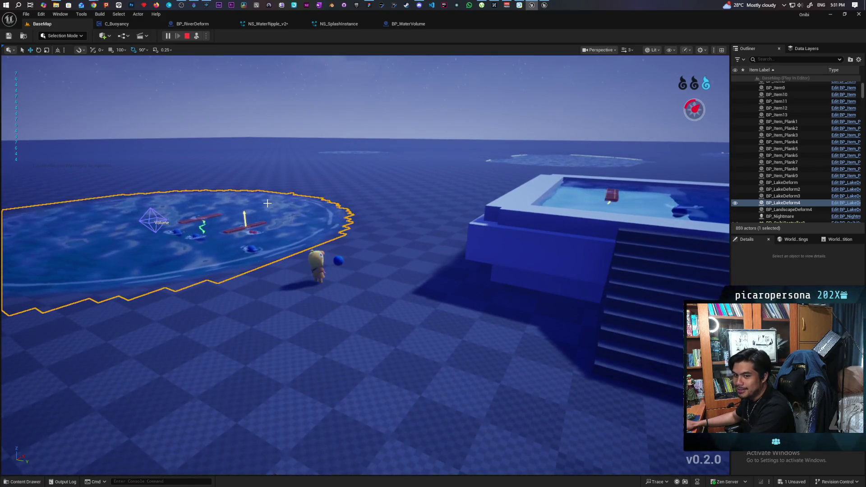
pyautogui.press('Escape')
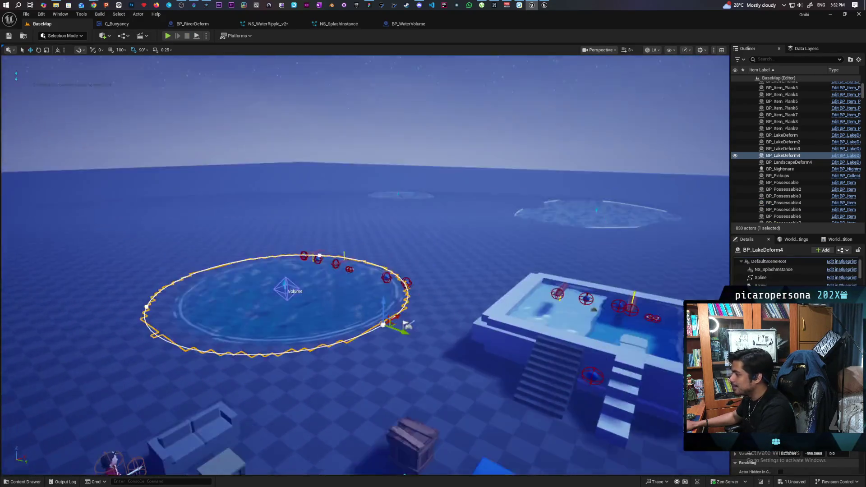
# Step: Select the BP_RiverDeform4 river and drag one of its spline points up and right
pyautogui.scroll(-3, 251, 107)
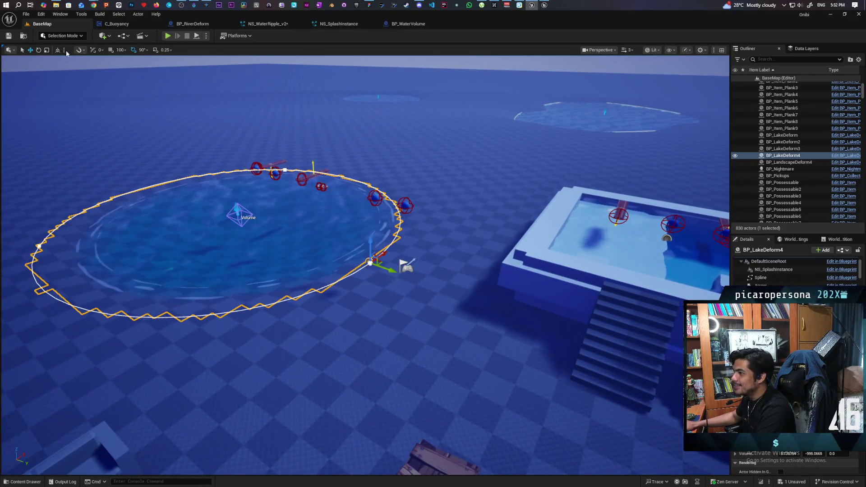
pyautogui.moveTo(360, 225)
pyautogui.mouseDown()
pyautogui.moveTo(203, 216)
pyautogui.moveTo(203, 180)
pyautogui.moveTo(203, 203)
pyautogui.moveTo(225, 225)
pyautogui.moveTo(271, 226)
pyautogui.moveTo(293, 203)
pyautogui.moveTo(293, 180)
pyautogui.moveTo(235, 162)
pyautogui.moveTo(252, 234)
pyautogui.moveTo(270, 217)
pyautogui.moveTo(279, 180)
pyautogui.moveTo(297, 185)
pyautogui.moveTo(280, 260)
pyautogui.mouseUp()
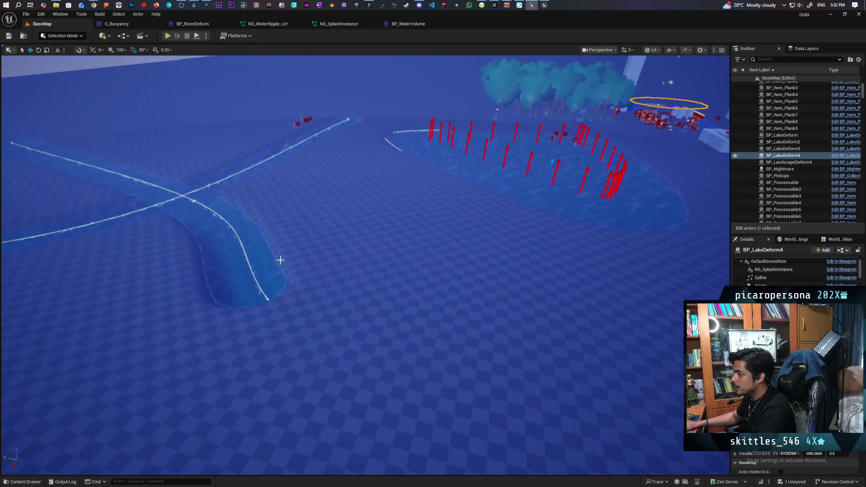
pyautogui.click(267, 300)
pyautogui.click(269, 299)
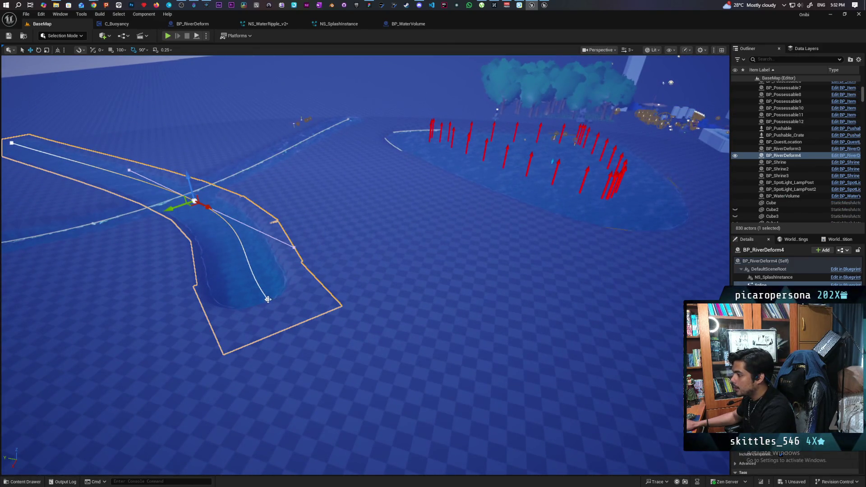
pyautogui.moveTo(265, 305); pyautogui.dragTo(297, 289)
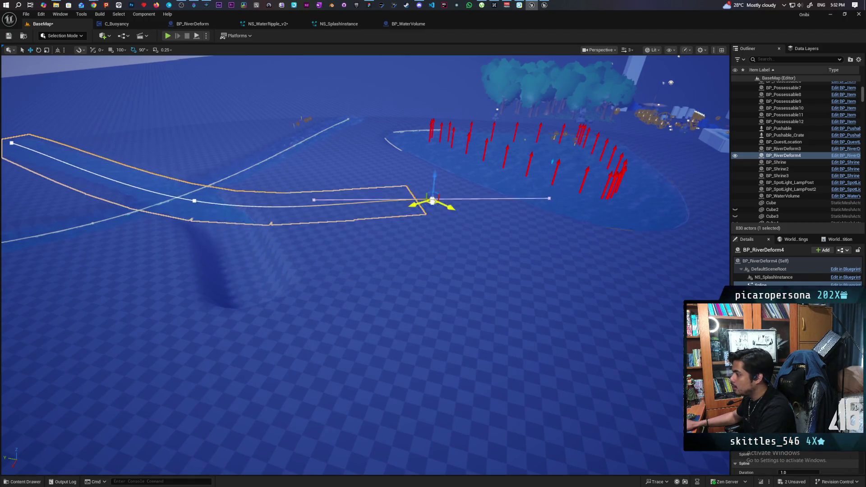
pyautogui.moveTo(431, 200)
pyautogui.mouseDown()
pyautogui.moveTo(448, 176)
pyautogui.moveTo(468, 168)
pyautogui.mouseUp()
pyautogui.moveTo(378, 186); pyautogui.dragTo(377, 187)
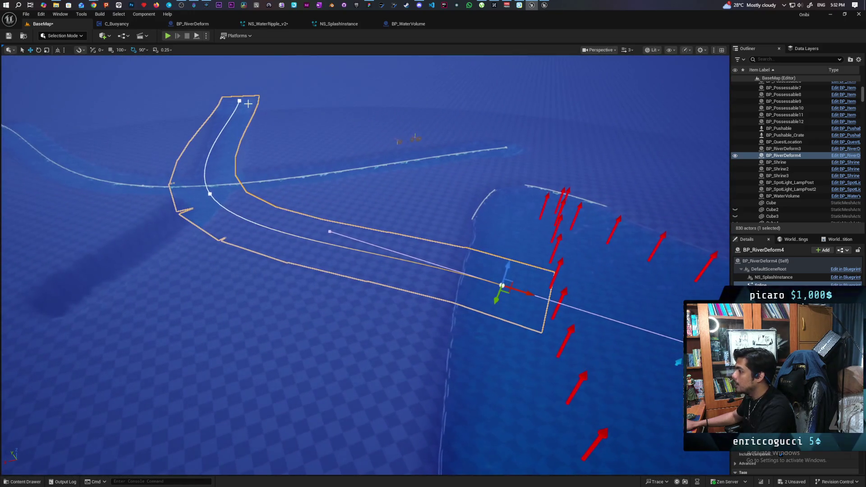
# Step: Move the river's top spline point, then look down over the junction with BP_RiverDeform3
pyautogui.click(239, 99)
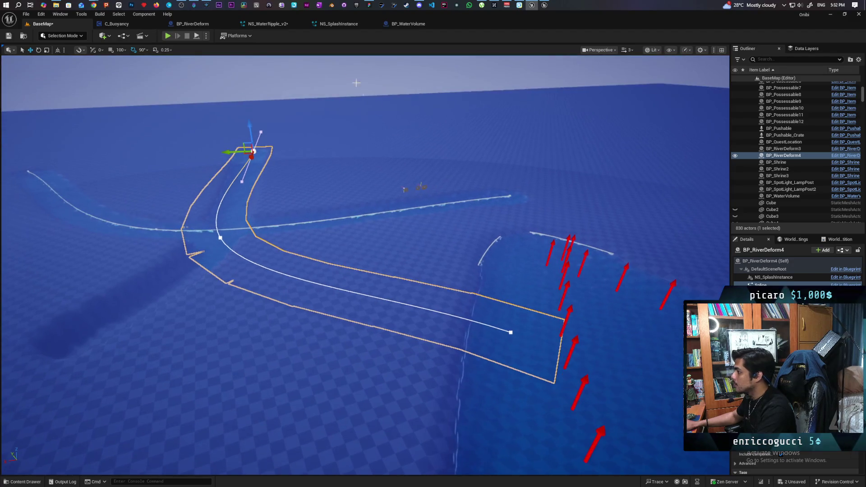
pyautogui.click(332, 71)
pyautogui.click(252, 153)
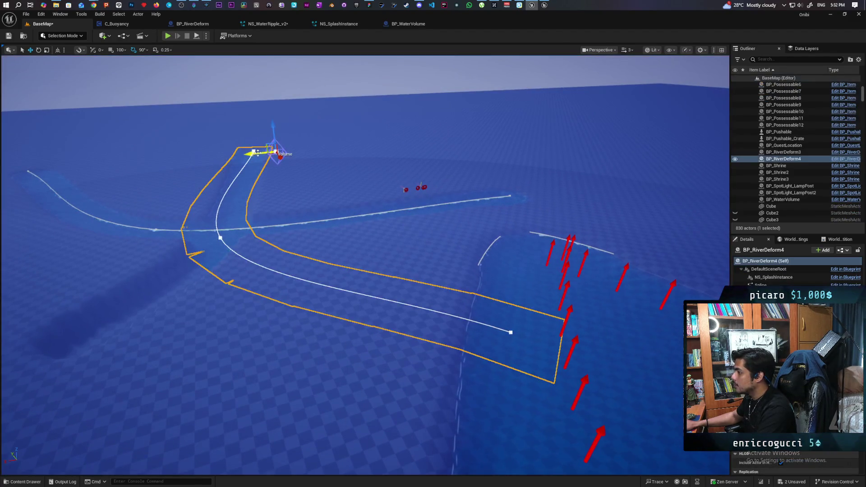
pyautogui.moveTo(260, 152)
pyautogui.mouseDown()
pyautogui.moveTo(405, 160)
pyautogui.moveTo(406, 178)
pyautogui.mouseUp()
pyautogui.click(408, 174)
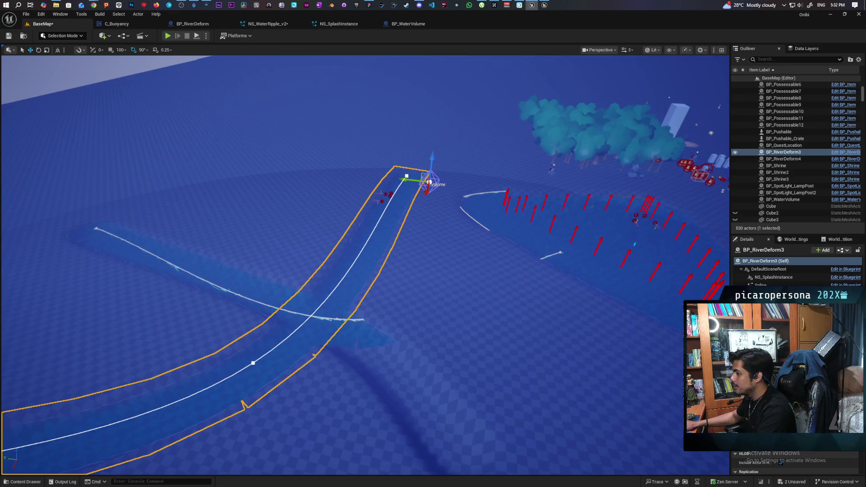
pyautogui.click(96, 229)
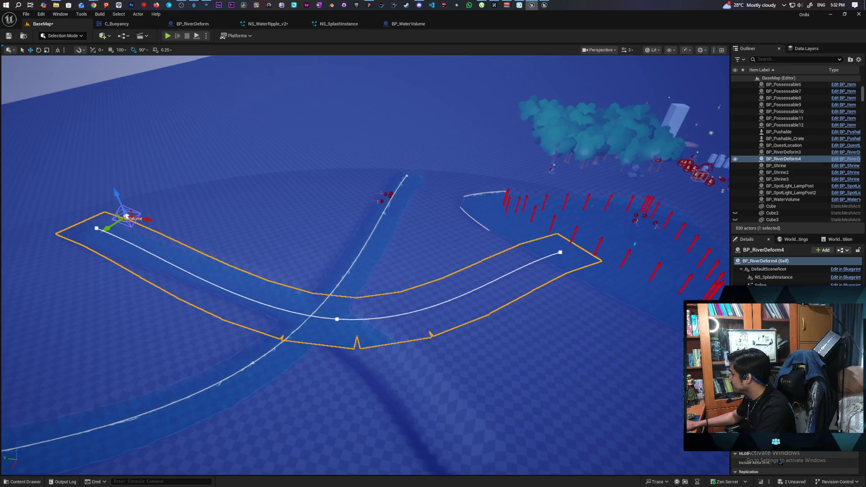
pyautogui.moveTo(127, 216)
pyautogui.mouseDown()
pyautogui.moveTo(144, 185)
pyautogui.moveTo(145, 221)
pyautogui.moveTo(145, 166)
pyautogui.moveTo(145, 214)
pyautogui.moveTo(438, 418)
pyautogui.moveTo(442, 406)
pyautogui.mouseUp()
pyautogui.click(145, 221)
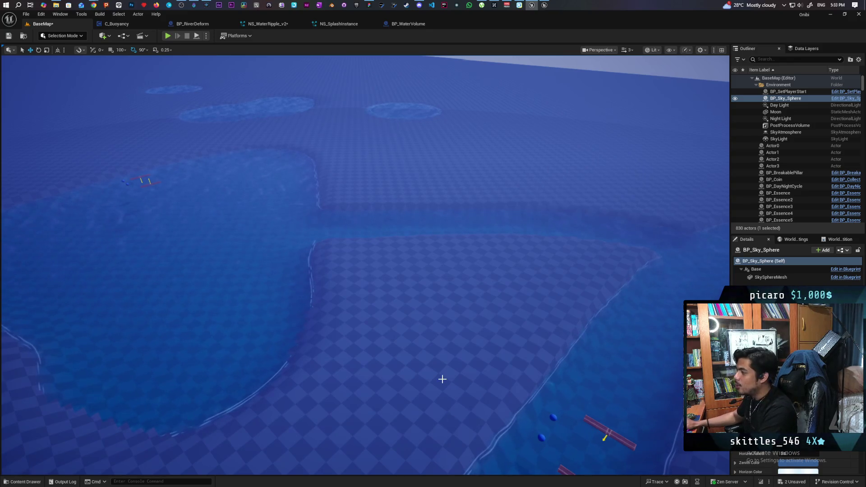
# Step: Save all unsaved BaseMap level changes
pyautogui.moveTo(442, 405); pyautogui.dragTo(221, 371)
pyautogui.moveTo(282, 397)
pyautogui.mouseDown()
pyautogui.moveTo(282, 406)
pyautogui.moveTo(283, 397)
pyautogui.moveTo(270, 397)
pyautogui.moveTo(288, 406)
pyautogui.moveTo(224, 224)
pyautogui.mouseUp()
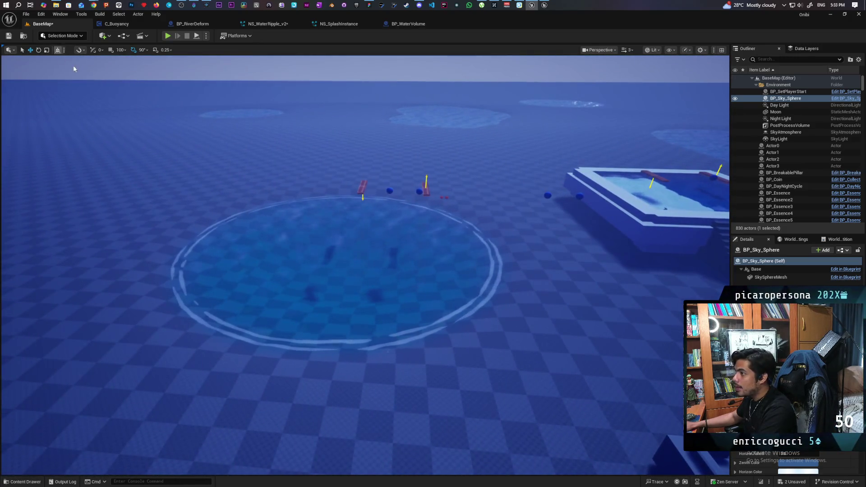
pyautogui.hotkey('ctrl', 's')
pyautogui.click(25, 36)
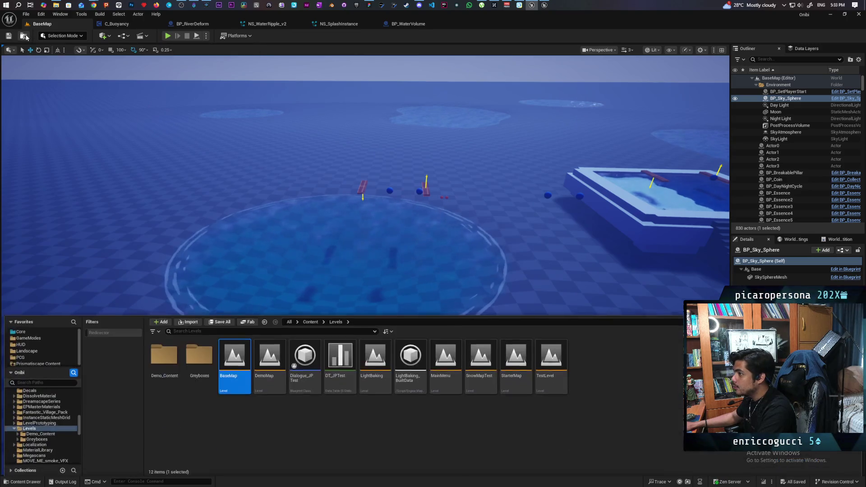
# Step: Open the TestLevel map, view the sphere grid over the pond, and start play
pyautogui.doubleClick(553, 353)
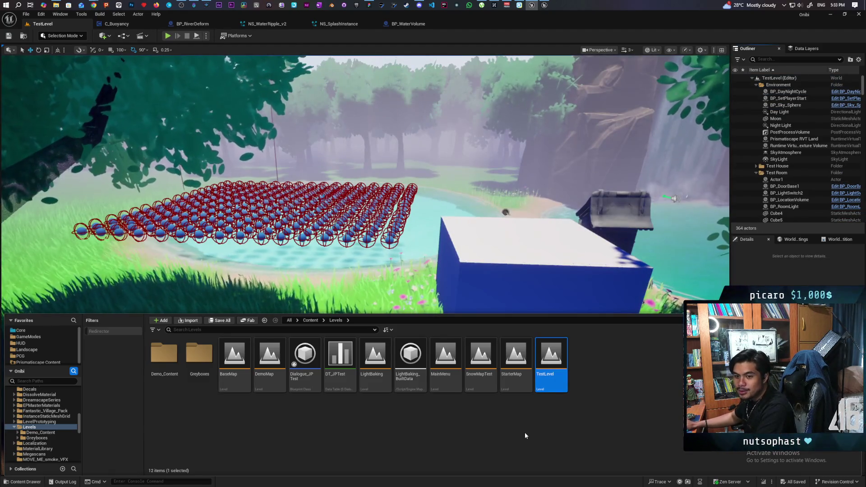
pyautogui.moveTo(496, 271)
pyautogui.mouseDown()
pyautogui.moveTo(496, 253)
pyautogui.moveTo(455, 185)
pyautogui.mouseUp()
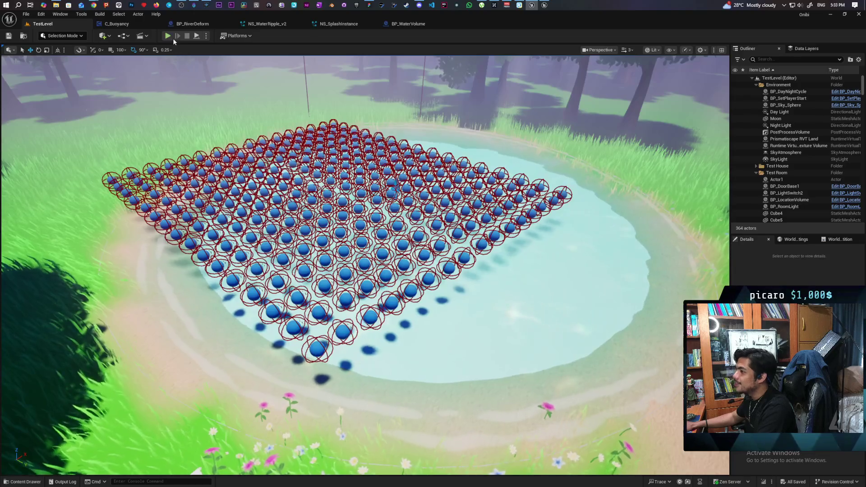
pyautogui.click(168, 36)
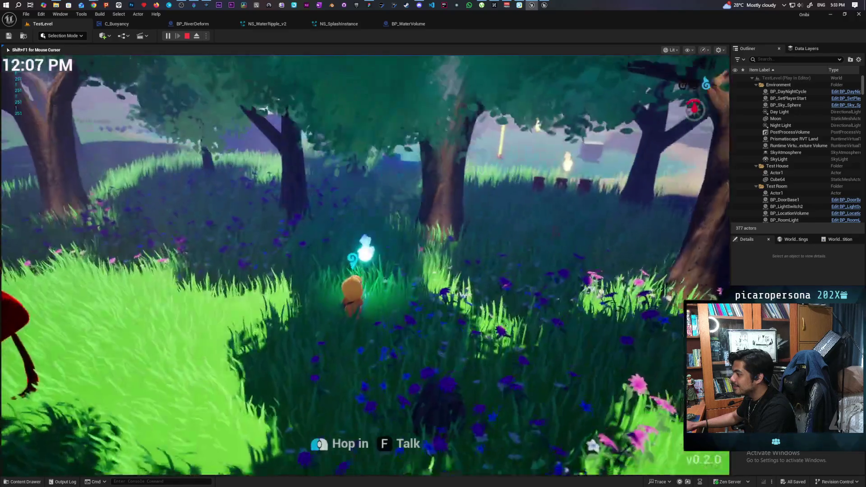
# Step: Walk the character out of the forest, turn toward the pond, and wade among the blue spheres
pyautogui.press('w')
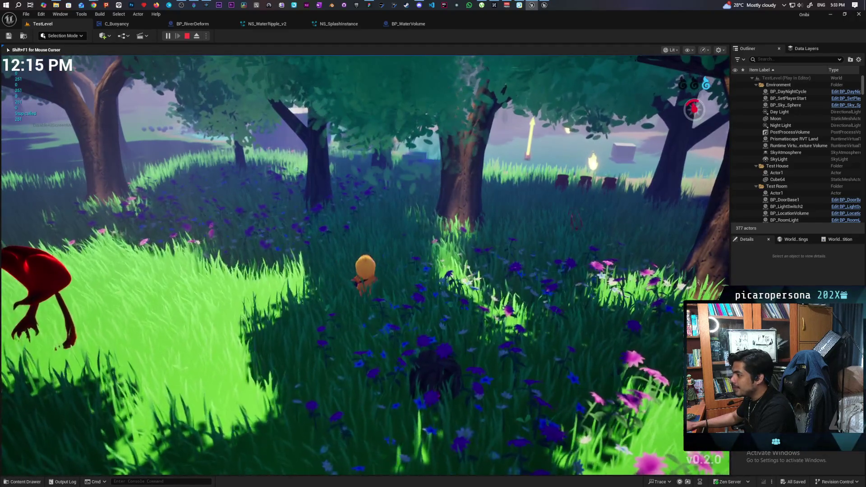
pyautogui.press('w')
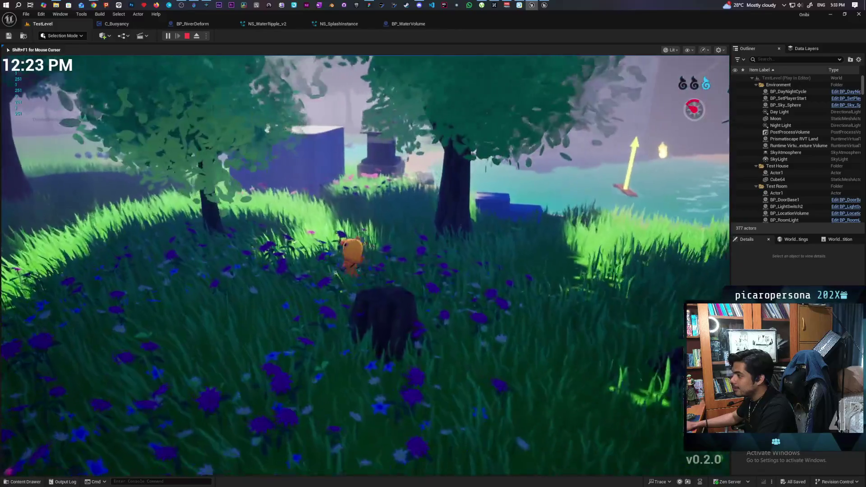
pyautogui.press('w')
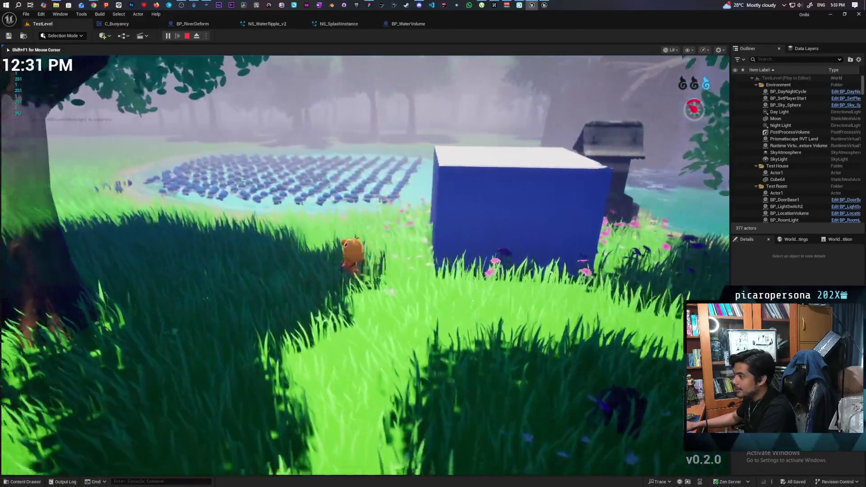
pyautogui.press('s')
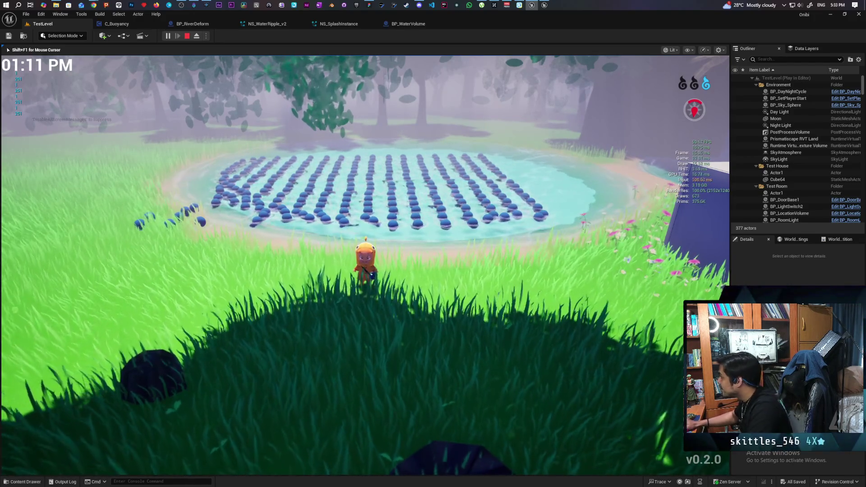
pyautogui.press('w')
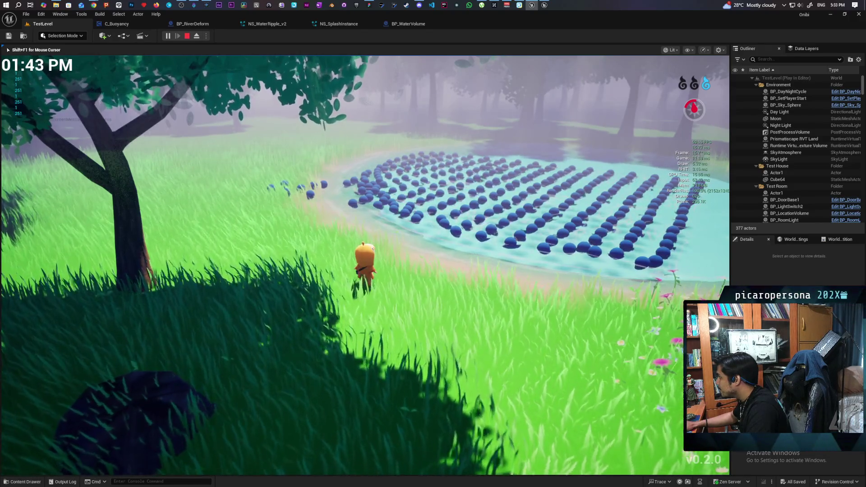
pyautogui.press('w')
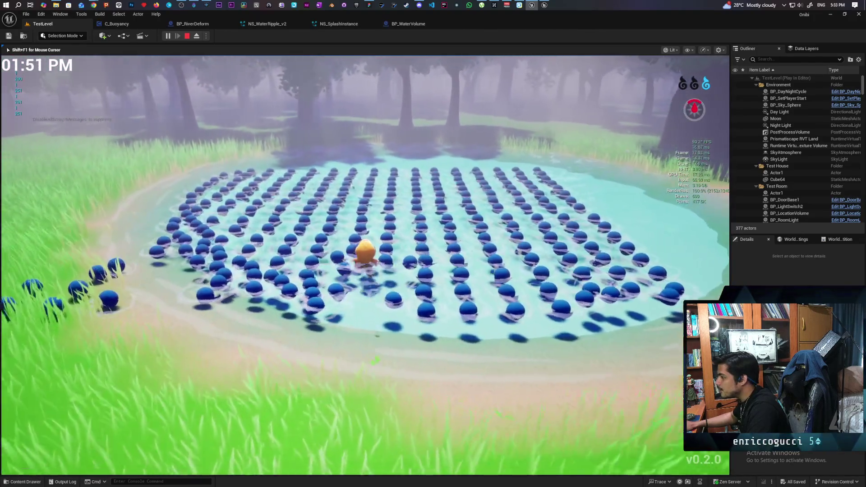
pyautogui.press('w')
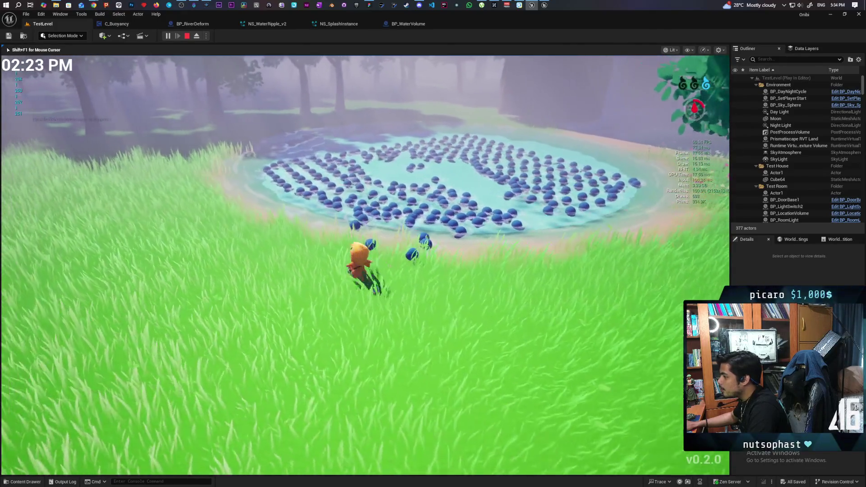
pyautogui.press('w')
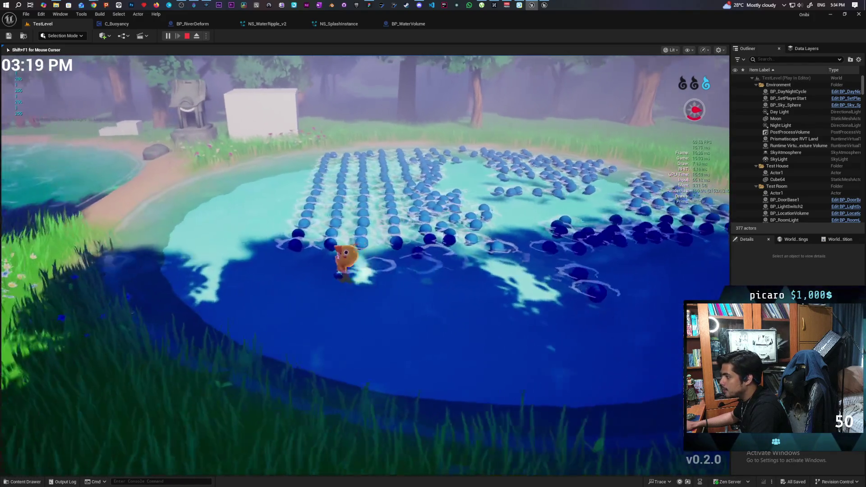
# Step: Swim the duck among the floating spheres, turning left and heading back toward shore
pyautogui.press('w')
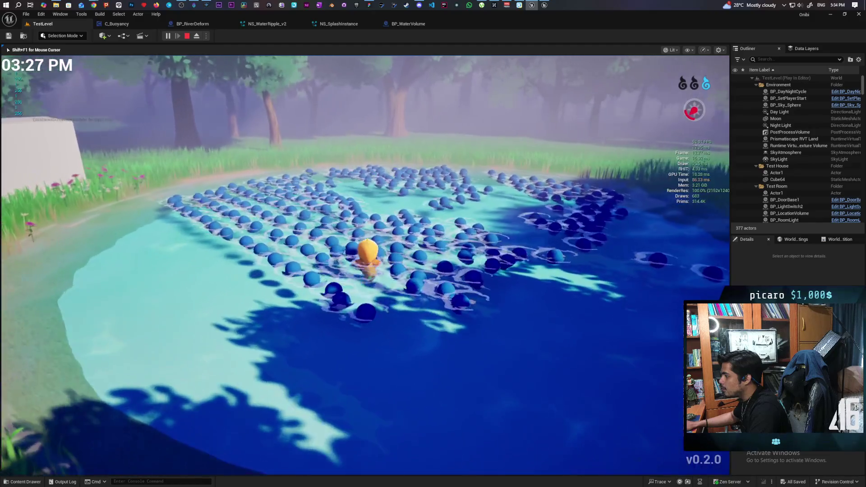
pyautogui.press('a')
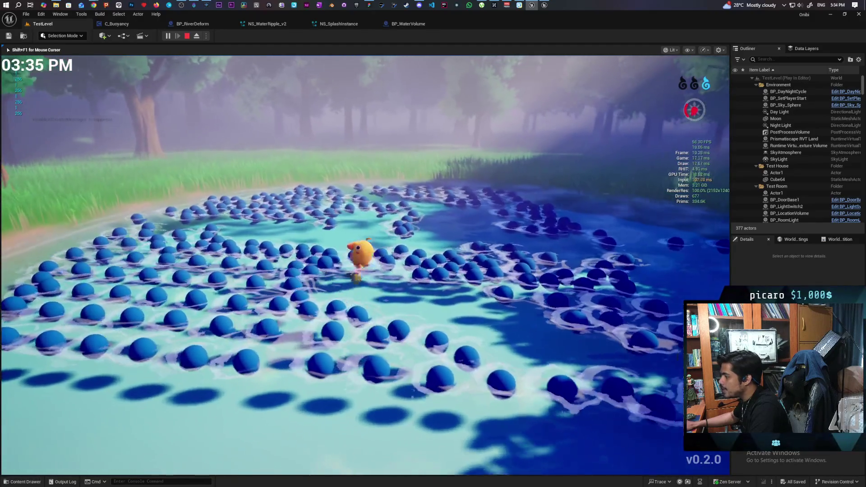
pyautogui.press('s')
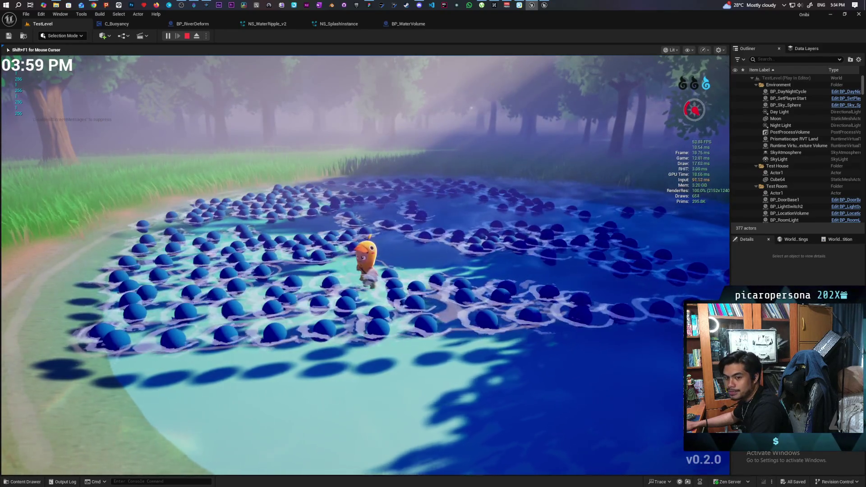
pyautogui.press('w')
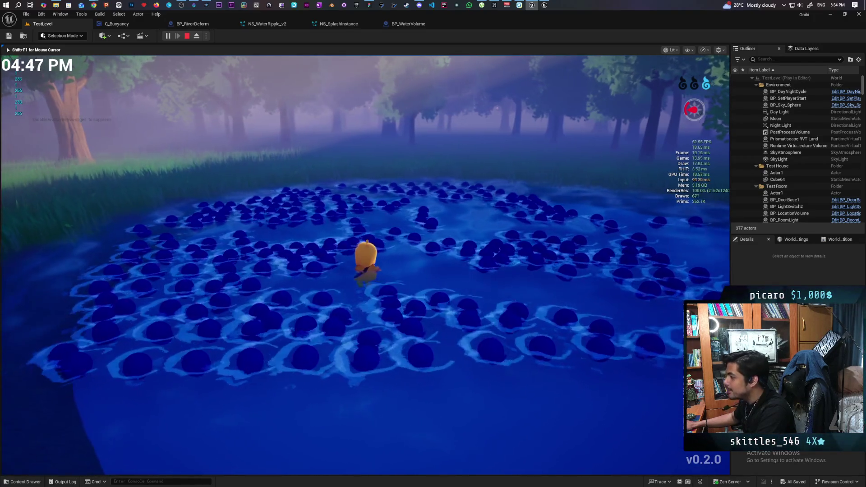
pyautogui.press('a')
pyautogui.press('s')
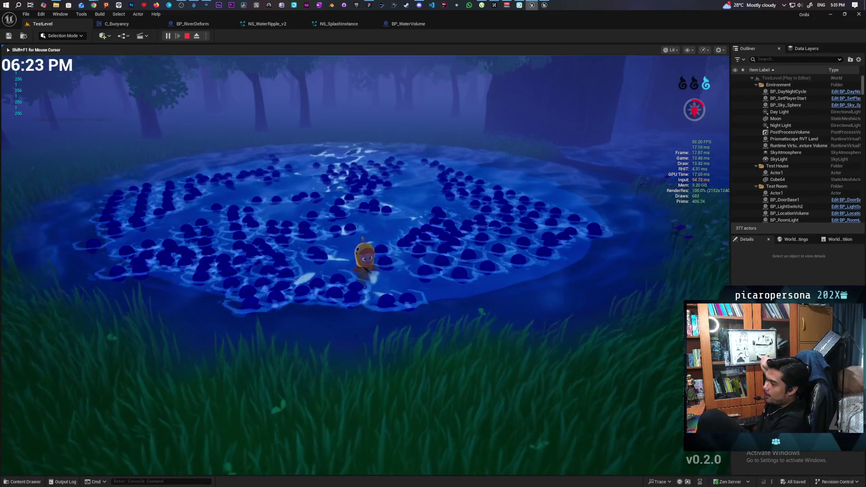
# Step: Wade the character across the pond, then climb out onto the grassy bank near the box
pyautogui.press('w')
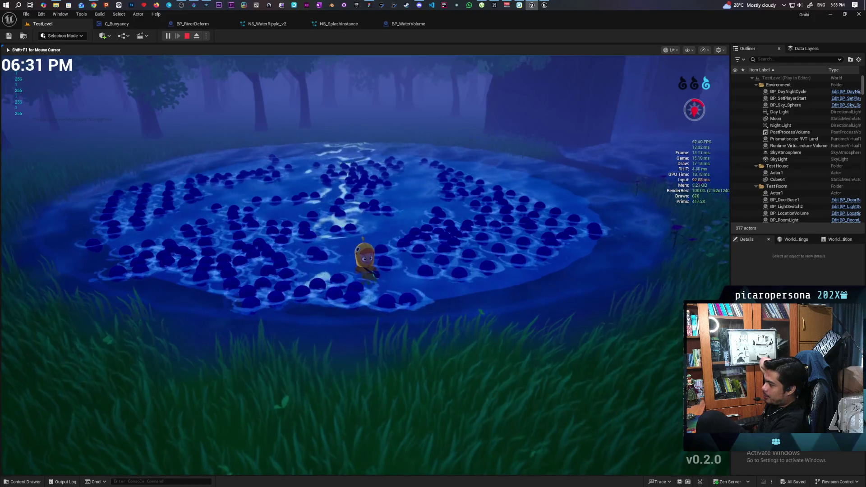
pyautogui.press('w')
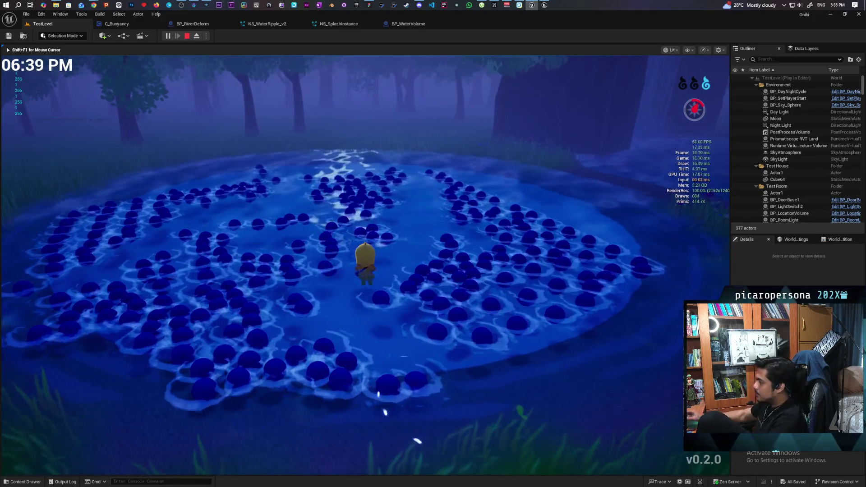
pyautogui.press('s')
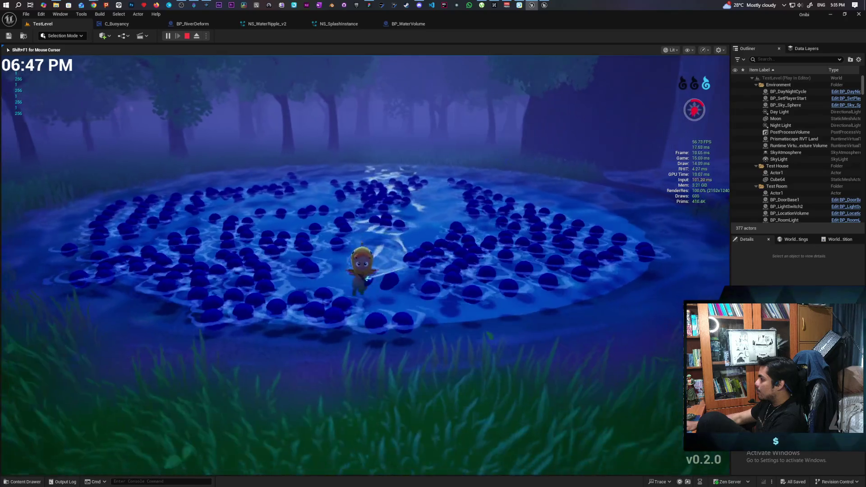
pyautogui.press('s')
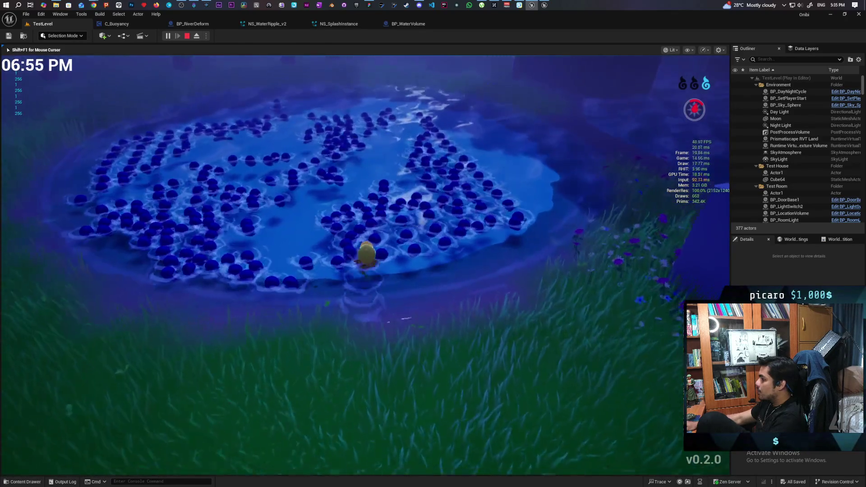
pyautogui.press('w')
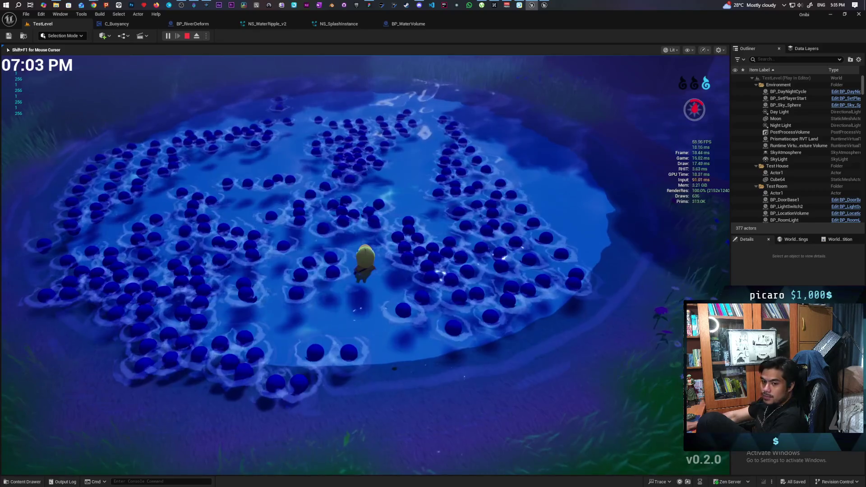
pyautogui.press('w')
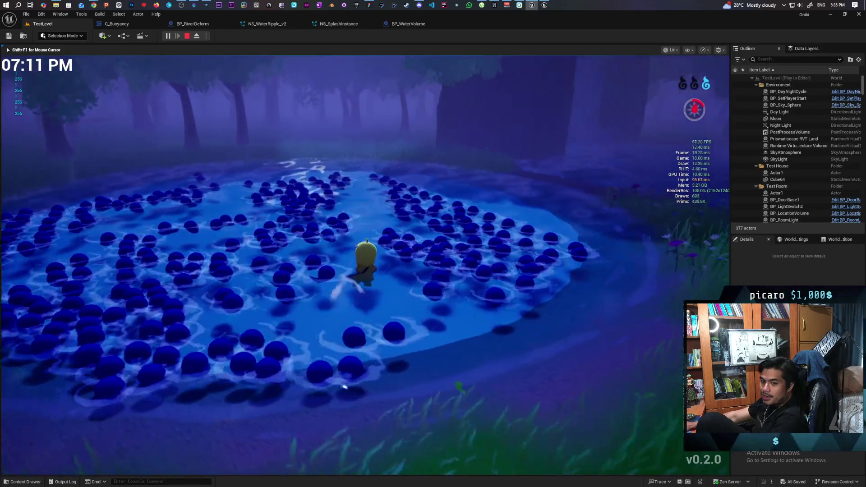
pyautogui.press('d')
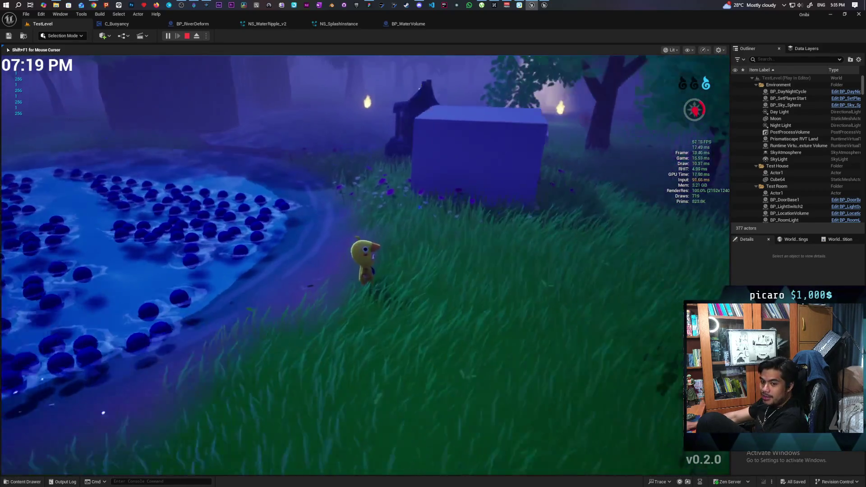
pyautogui.press('w')
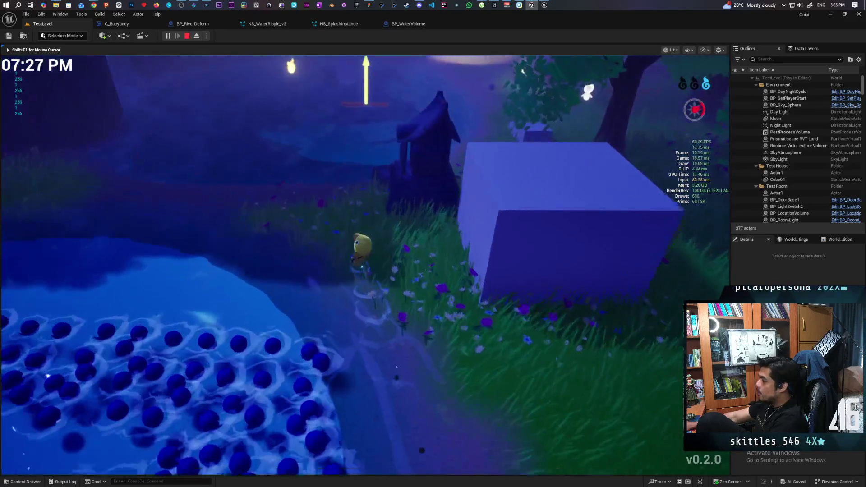
pyautogui.press('w')
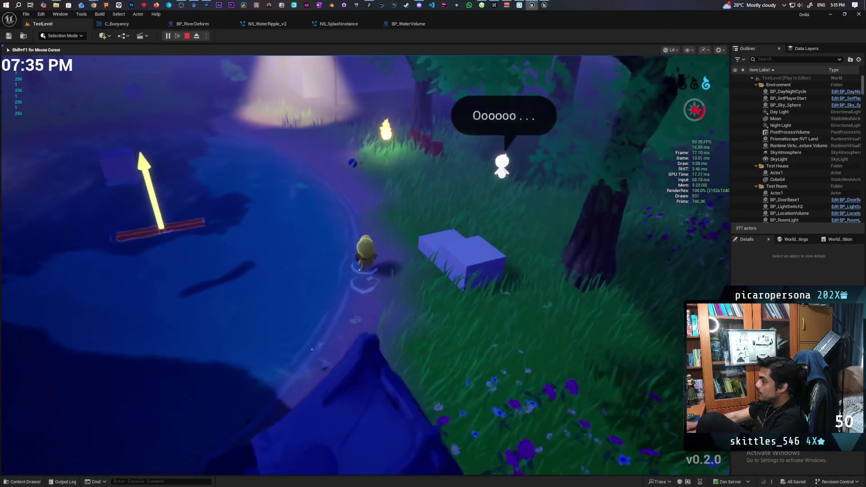
pyautogui.press('d')
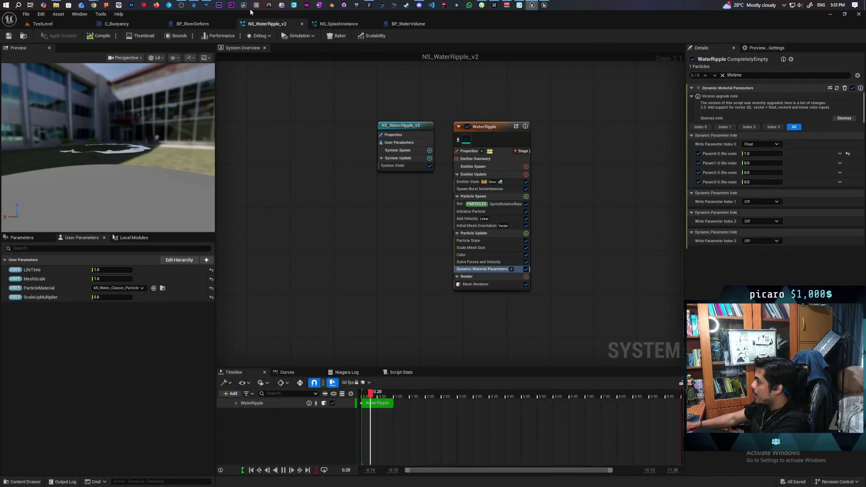
# Step: In NS_SplashInstance's WaterRipple emitter, set the minimum fixed bounds to X 0, Y -1000, Z -1000
pyautogui.click(328, 24)
pyautogui.moveTo(329, 23); pyautogui.dragTo(270, 23)
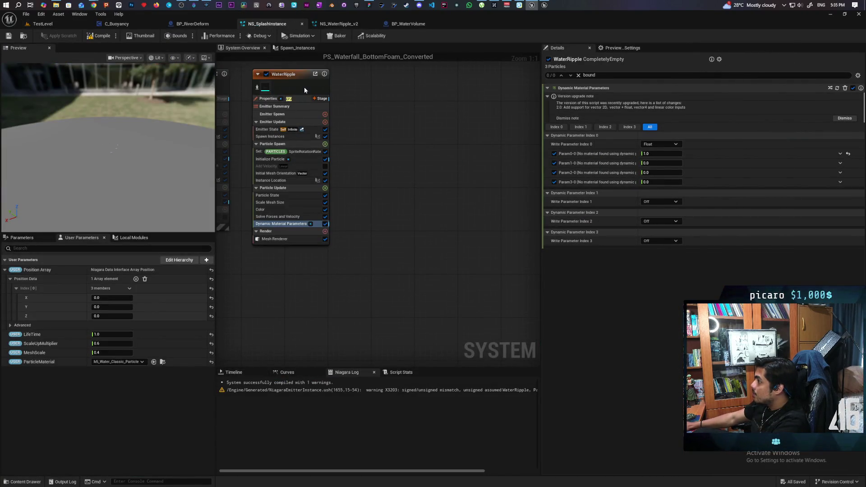
pyautogui.click(304, 86)
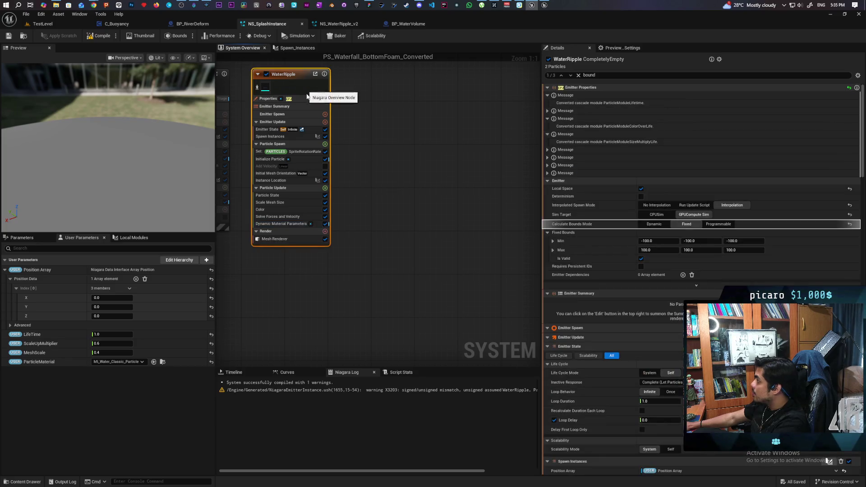
pyautogui.click(650, 241)
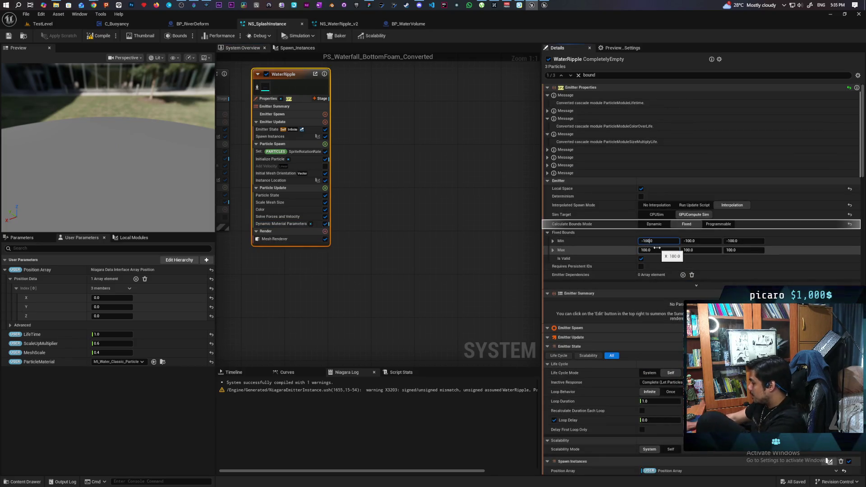
pyautogui.write('0')
pyautogui.click(690, 241)
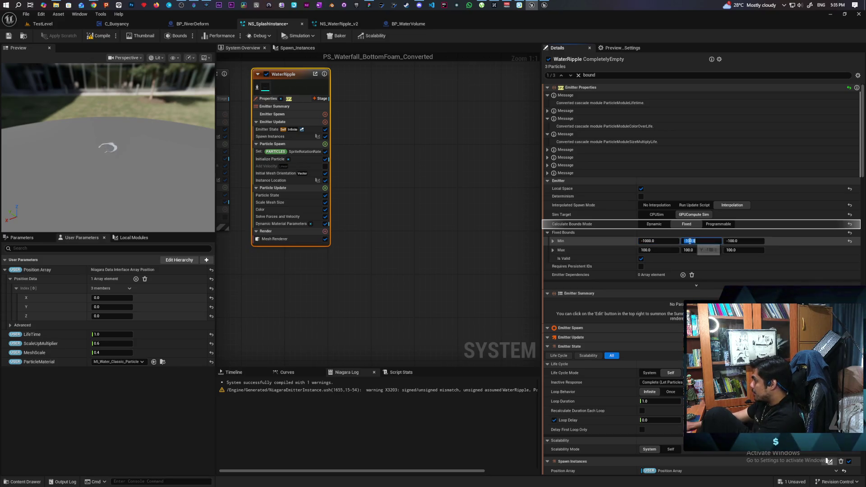
pyautogui.write('-1000')
pyautogui.press('Return')
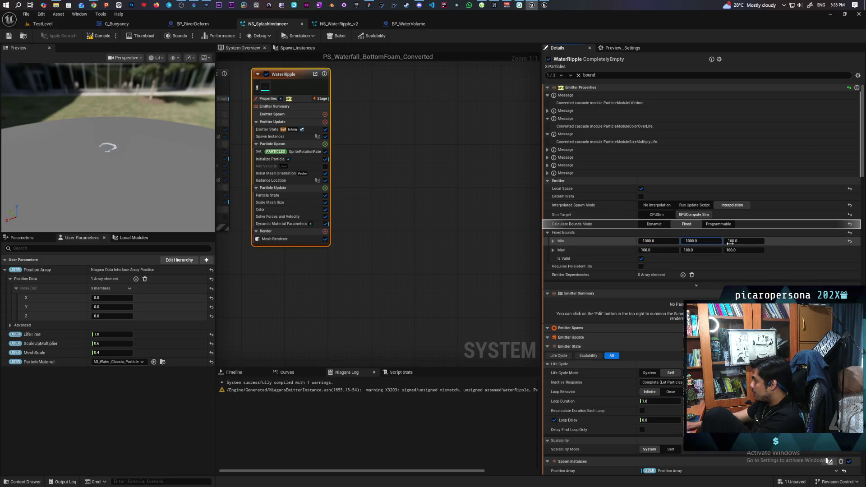
pyautogui.click(731, 241)
pyautogui.write('-1000')
pyautogui.press('Return')
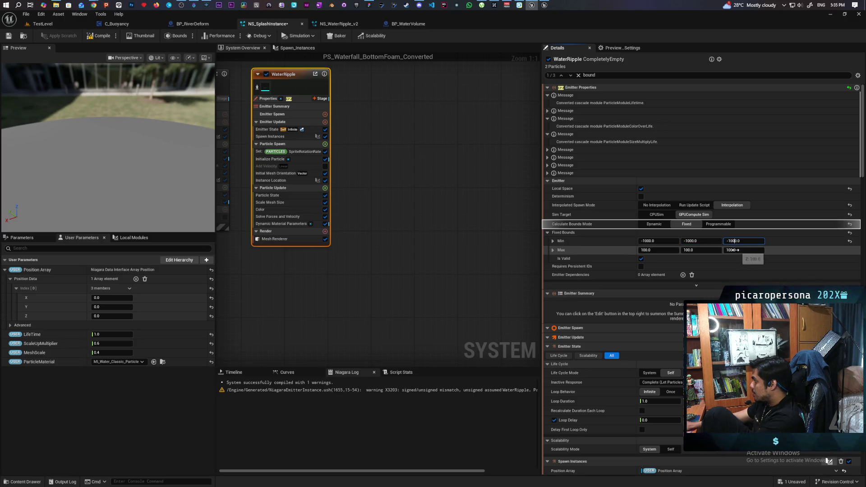
# Step: Set the maximum fixed bounds X and Y to 1000, then compile and save NS_SplashInstance
pyautogui.click(730, 250)
pyautogui.write('1000')
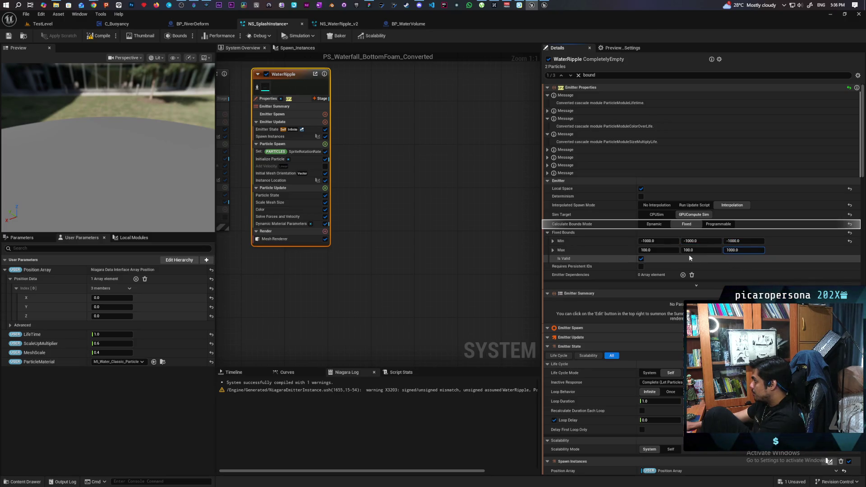
pyautogui.click(697, 250)
pyautogui.write('1000')
pyautogui.press('Return')
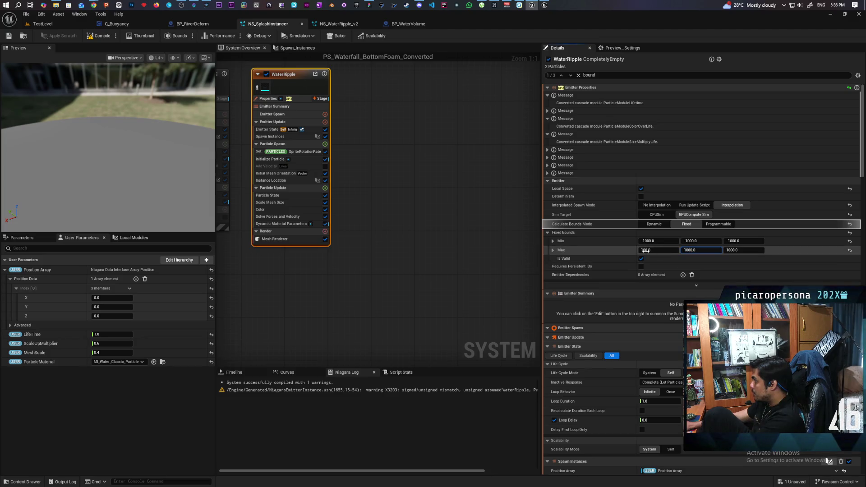
pyautogui.click(644, 250)
pyautogui.write('1000')
pyautogui.press('Return')
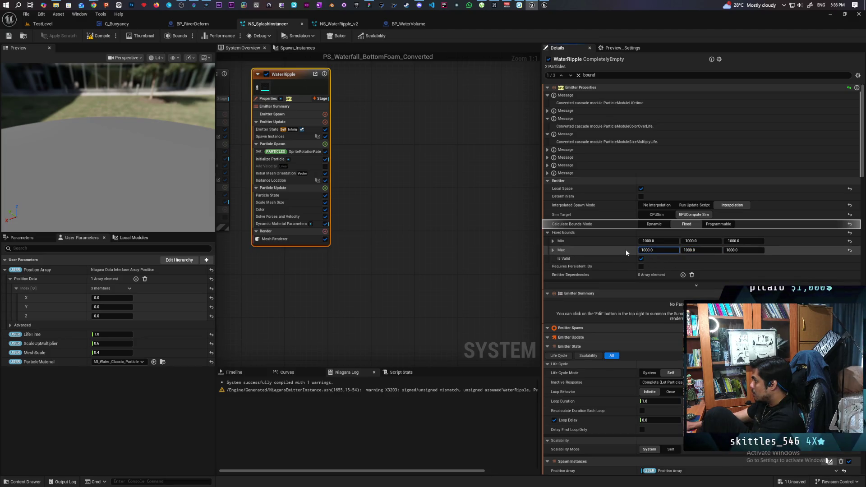
pyautogui.click(626, 251)
pyautogui.click(100, 36)
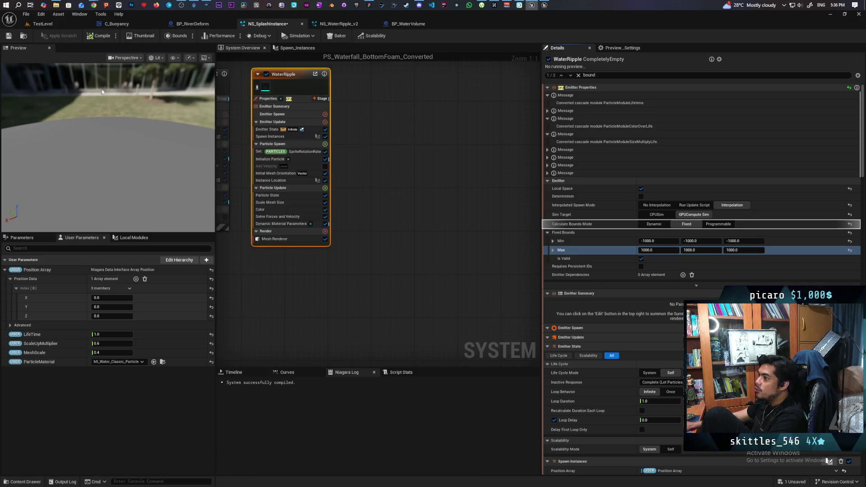
pyautogui.hotkey('ctrl', 's')
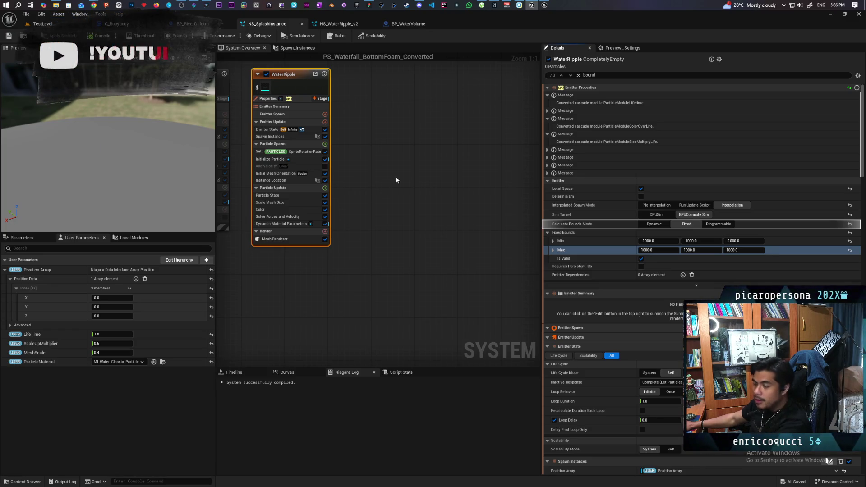
# Step: Back in TestLevel, select the pond's lake-deform actor and open its BP_LakeDeform Blueprint
pyautogui.click(43, 24)
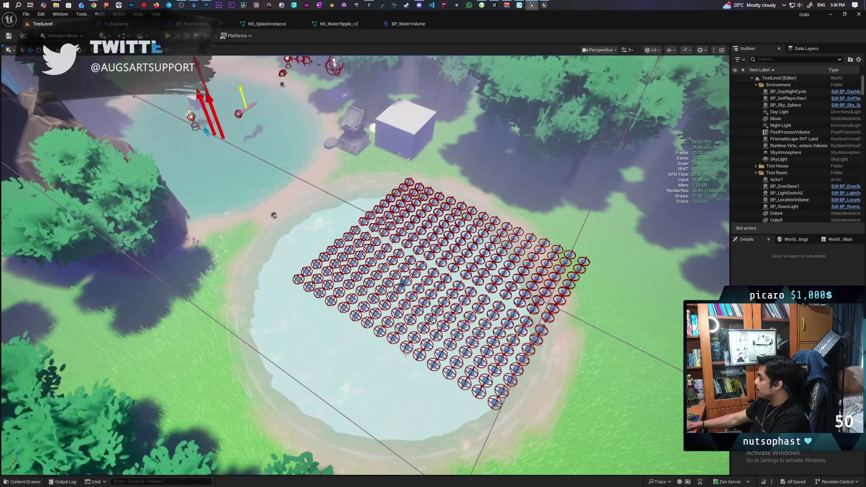
pyautogui.click(400, 288)
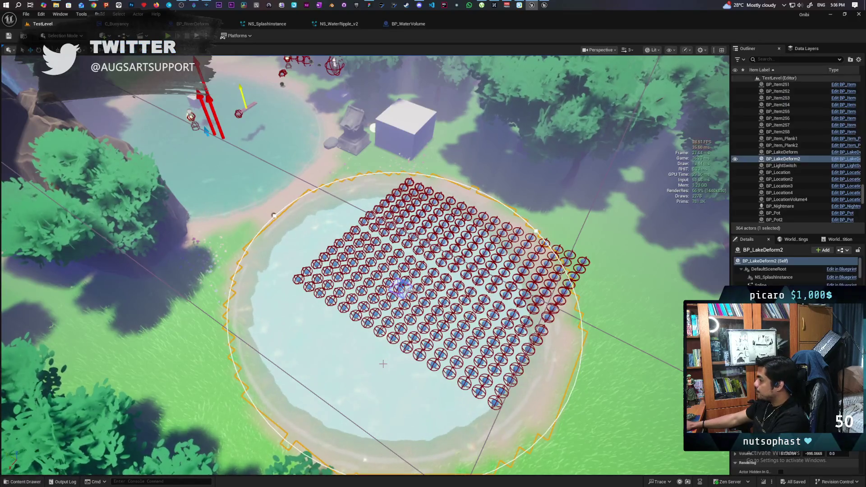
pyautogui.click(845, 159)
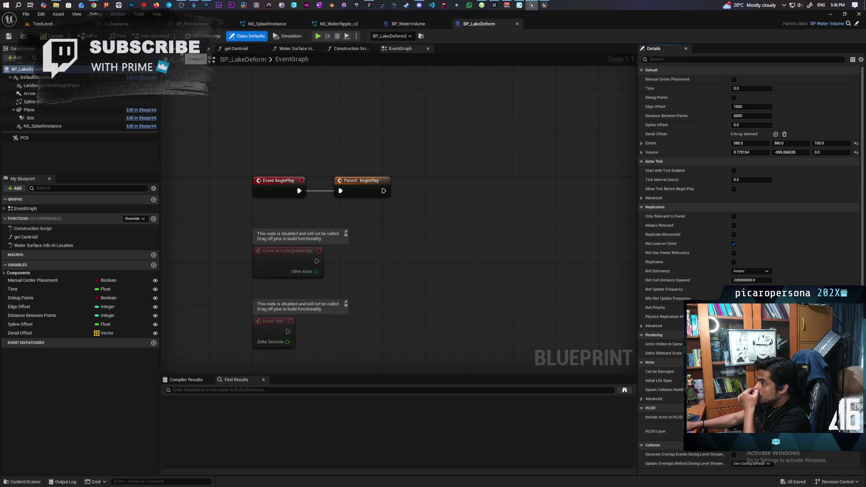
# Step: In the Construction Script, shift the starting nodes left and bring Branch and Set Relative Location into view
pyautogui.click(343, 49)
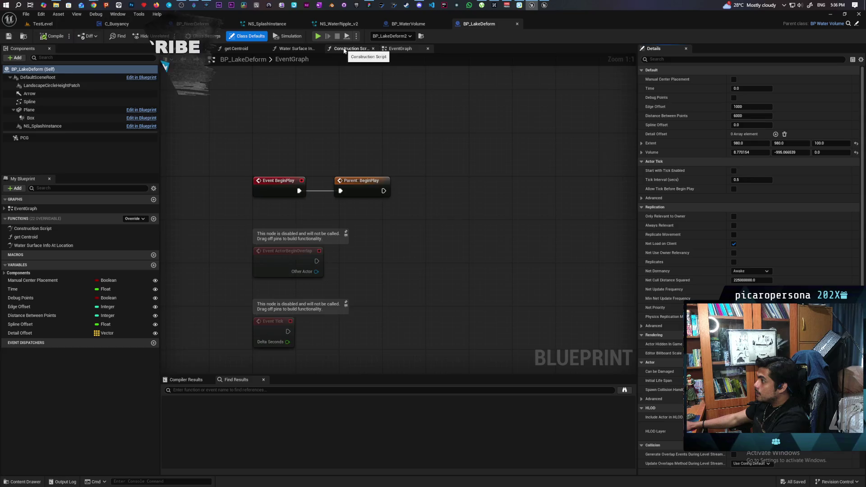
pyautogui.scroll(-8, 424, 148)
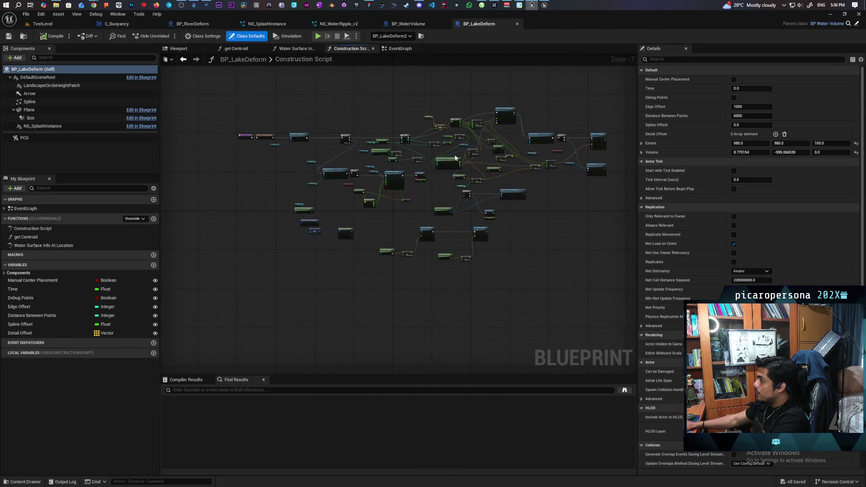
pyautogui.scroll(4, 391, 159)
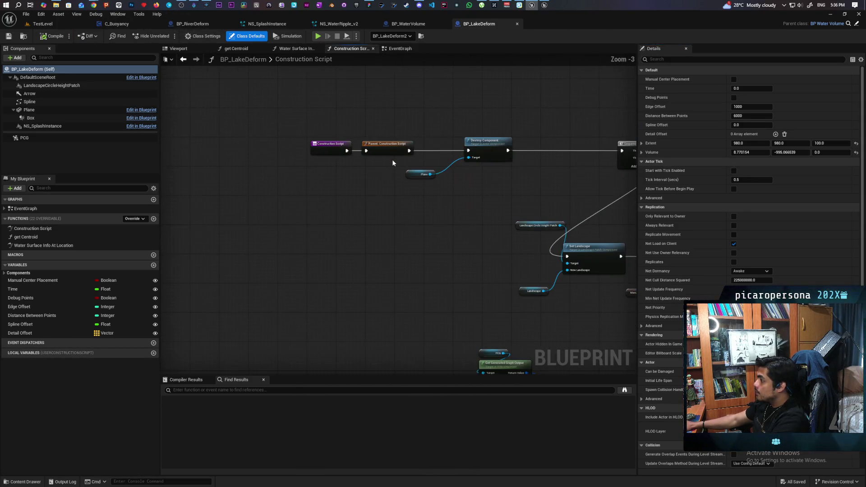
pyautogui.moveTo(386, 200); pyautogui.dragTo(385, 200)
pyautogui.scroll(2, 394, 207)
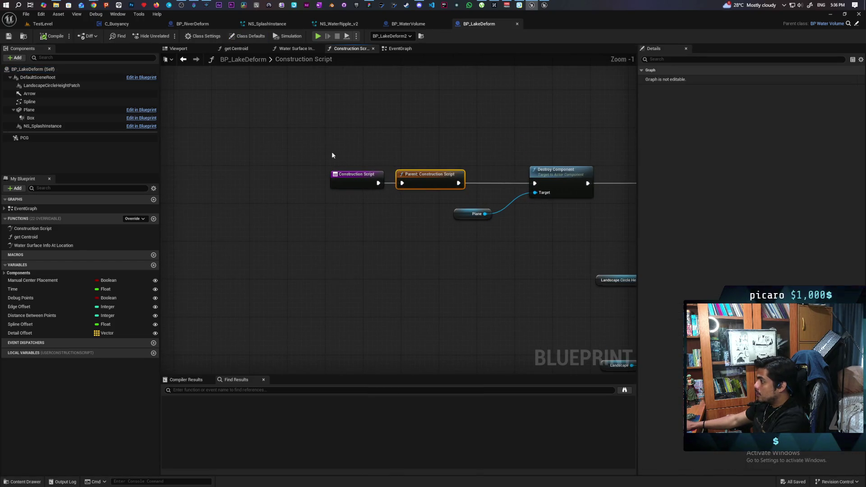
pyautogui.moveTo(331, 152)
pyautogui.mouseDown()
pyautogui.moveTo(409, 201)
pyautogui.moveTo(314, 182)
pyautogui.mouseUp()
pyautogui.click(314, 182)
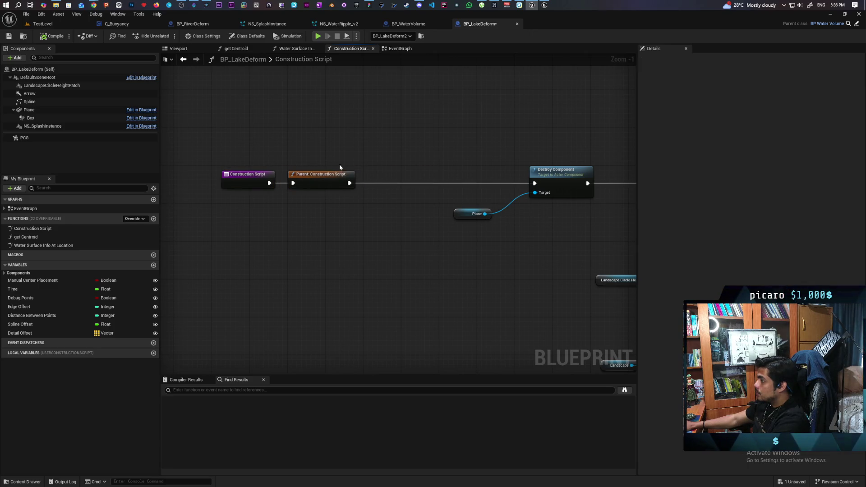
pyautogui.scroll(-3, 395, 167)
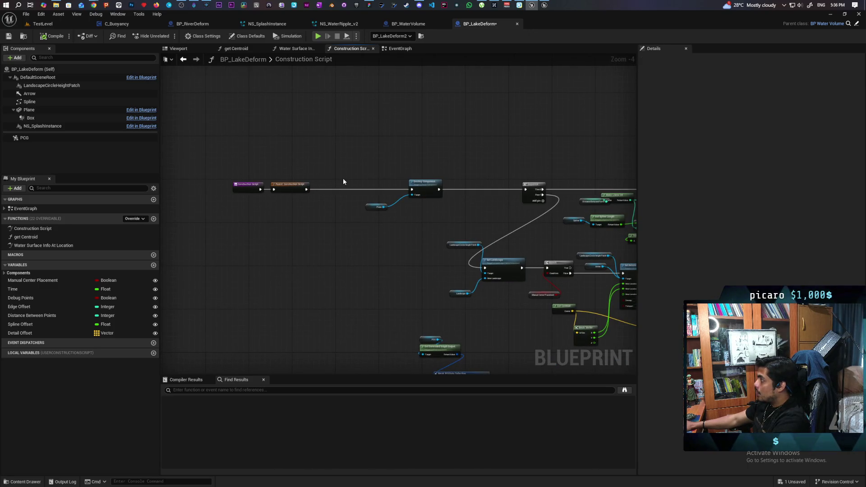
pyautogui.moveTo(421, 224); pyautogui.dragTo(314, 223)
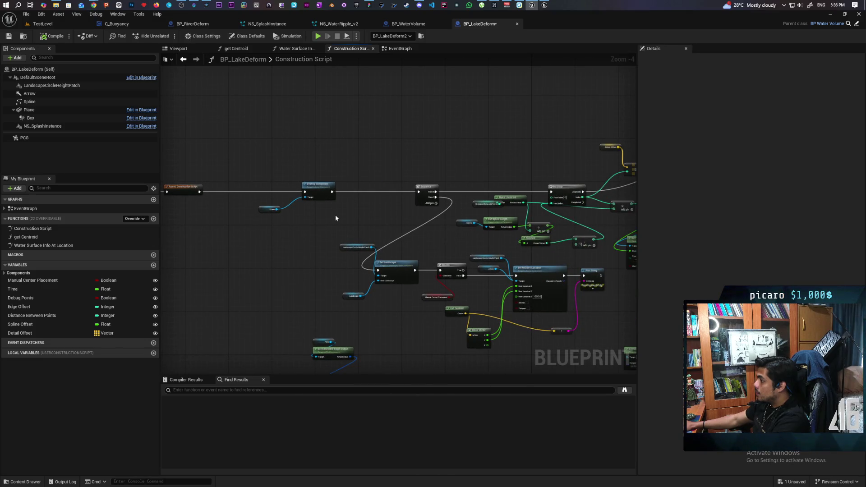
pyautogui.scroll(2, 341, 215)
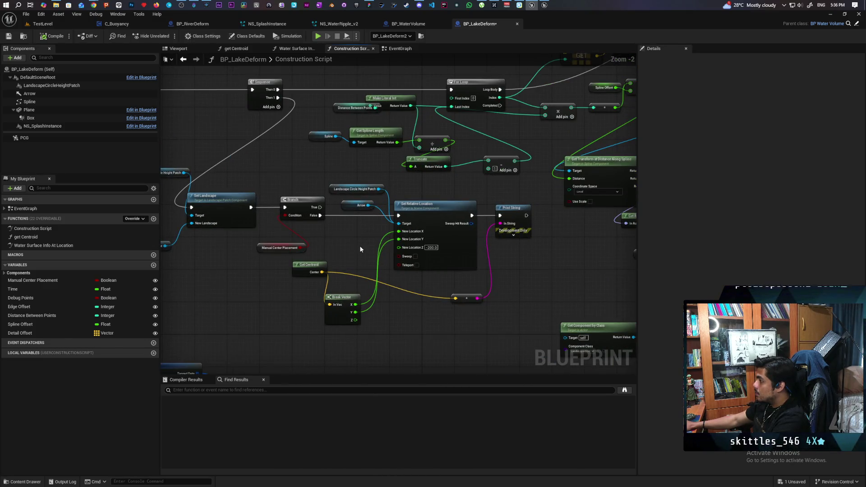
pyautogui.moveTo(360, 250); pyautogui.dragTo(431, 245)
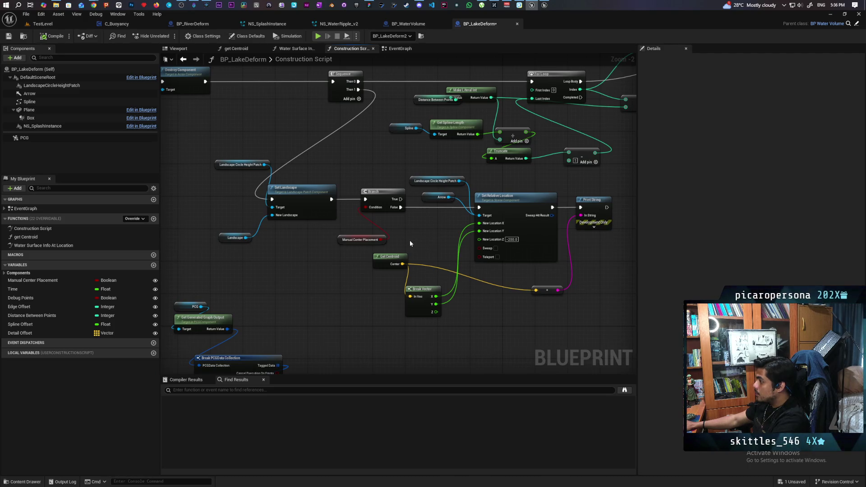
pyautogui.moveTo(370, 284)
pyautogui.mouseDown()
pyautogui.moveTo(431, 253)
pyautogui.moveTo(404, 255)
pyautogui.moveTo(428, 264)
pyautogui.mouseUp()
pyautogui.scroll(1, 458, 267)
# Step: Delete the Print String node, then inspect the Set Relative Location and Arrow nodes
pyautogui.click(412, 182)
pyautogui.press('Delete')
pyautogui.press('Delete')
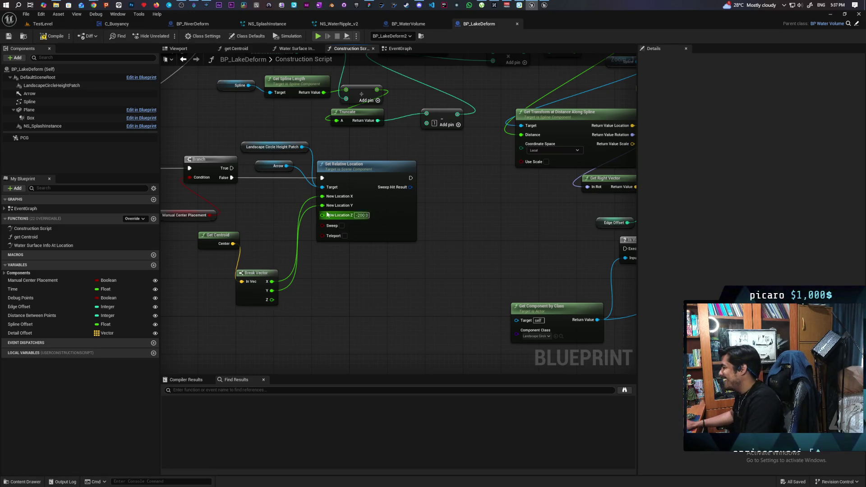
pyautogui.moveTo(287, 220)
pyautogui.mouseDown()
pyautogui.moveTo(323, 223)
pyautogui.moveTo(314, 239)
pyautogui.mouseUp()
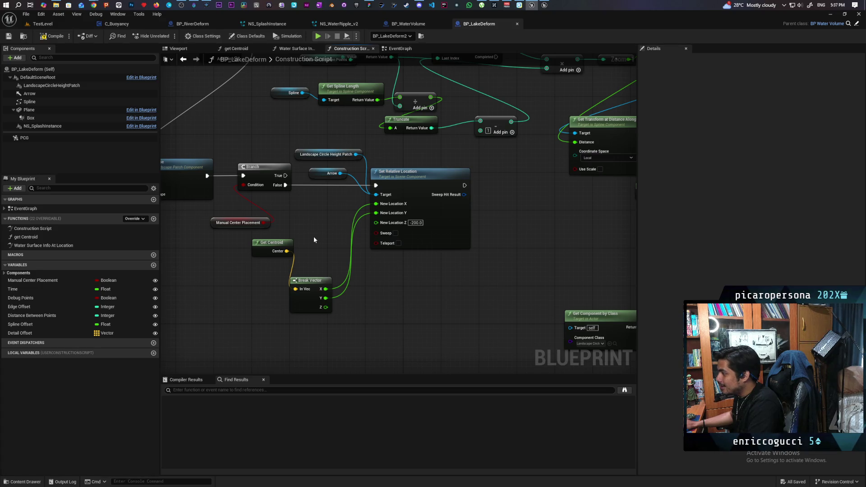
pyautogui.moveTo(313, 238); pyautogui.dragTo(328, 234)
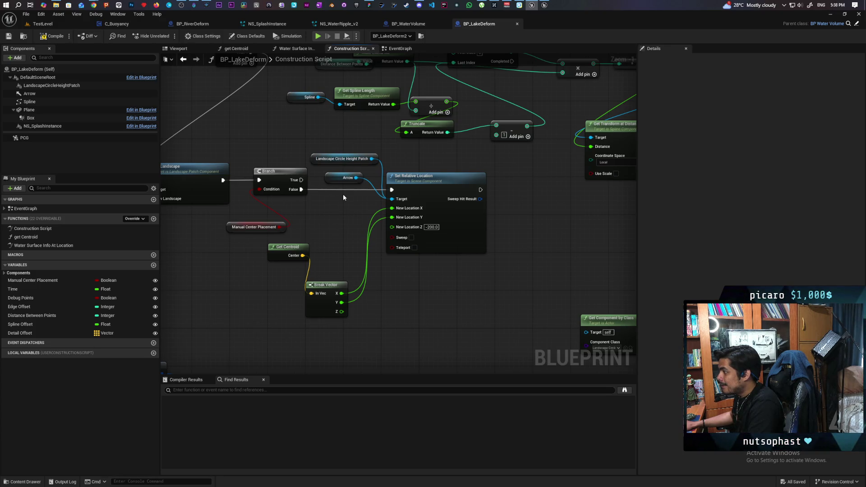
pyautogui.moveTo(336, 144); pyautogui.dragTo(350, 163)
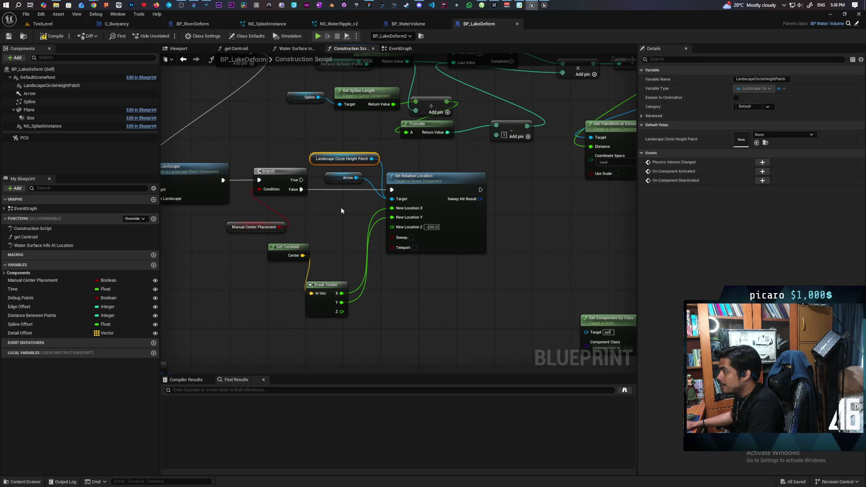
pyautogui.click(355, 176)
pyautogui.moveTo(355, 177); pyautogui.dragTo(354, 178)
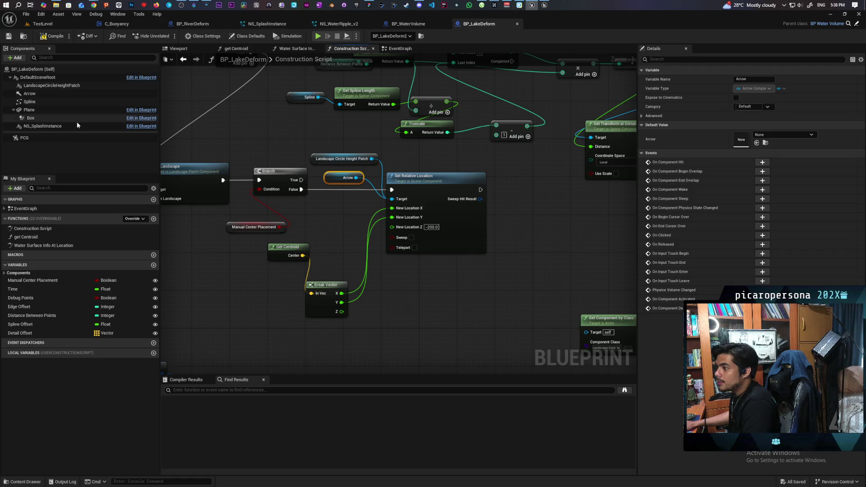
# Step: Chain a Set Relative Location node placing NS Splash Instance at Get Centroid's center, and compile
pyautogui.moveTo(77, 126)
pyautogui.mouseDown()
pyautogui.moveTo(459, 218)
pyautogui.moveTo(461, 150)
pyautogui.moveTo(512, 185)
pyautogui.mouseUp()
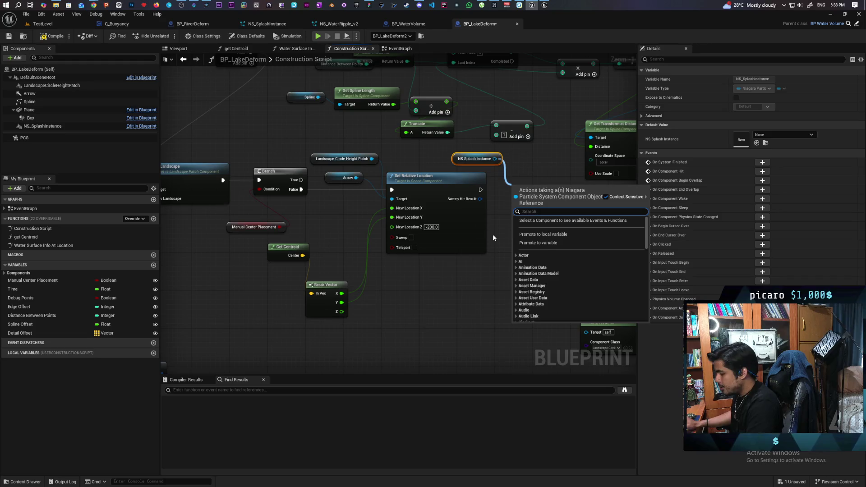
pyautogui.write('set relative')
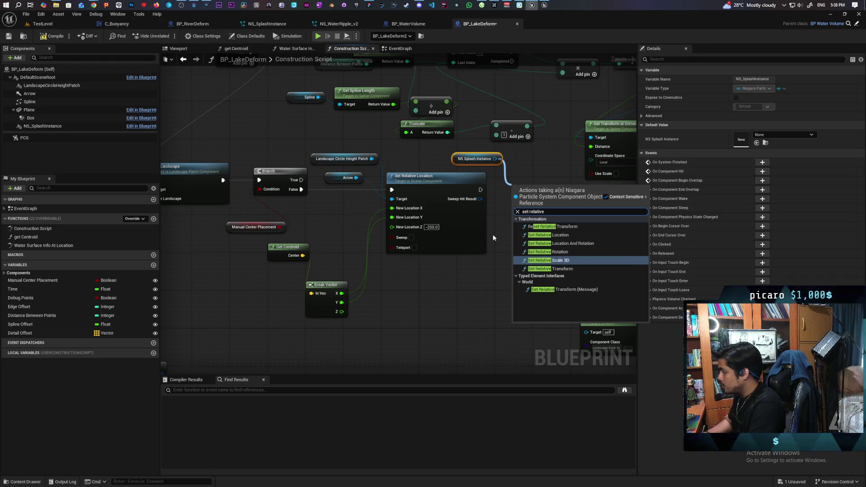
pyautogui.click(579, 235)
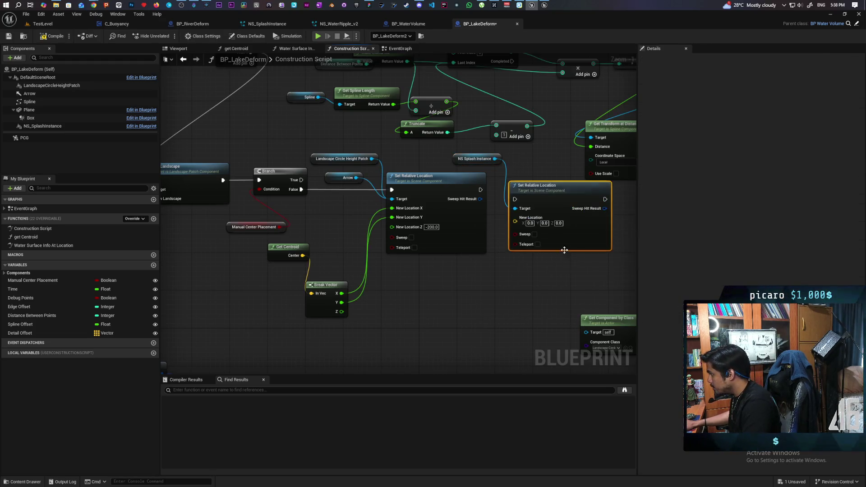
pyautogui.moveTo(300, 255)
pyautogui.mouseDown()
pyautogui.moveTo(500, 234)
pyautogui.moveTo(530, 223)
pyautogui.moveTo(516, 221)
pyautogui.mouseUp()
pyautogui.moveTo(481, 190); pyautogui.dragTo(515, 199)
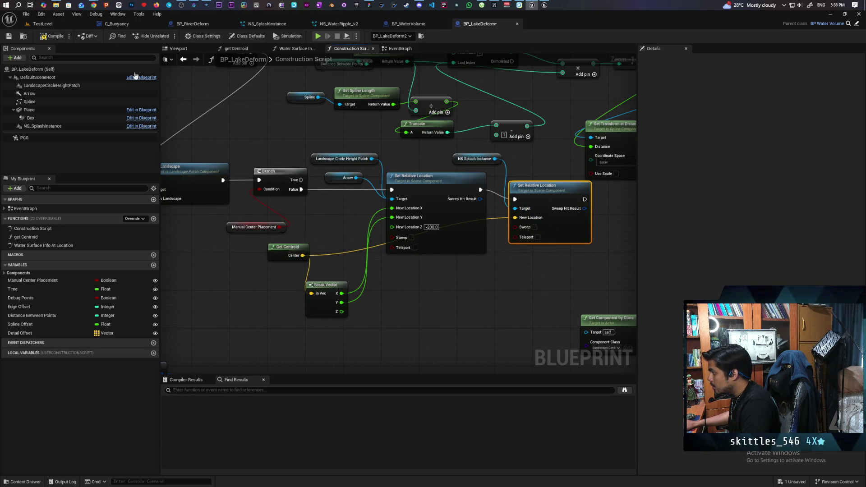
pyautogui.click(53, 36)
pyautogui.click(43, 23)
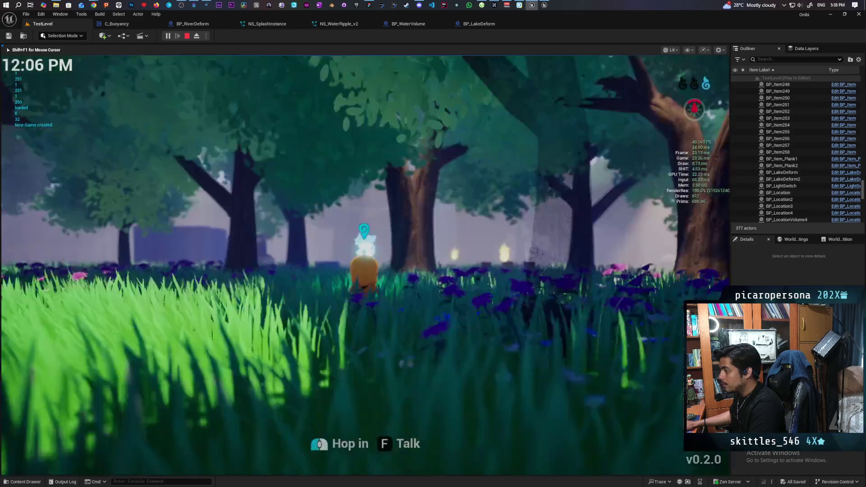
# Step: Run the character through the forest to the lakeshore, then stop the play session
pyautogui.press('w')
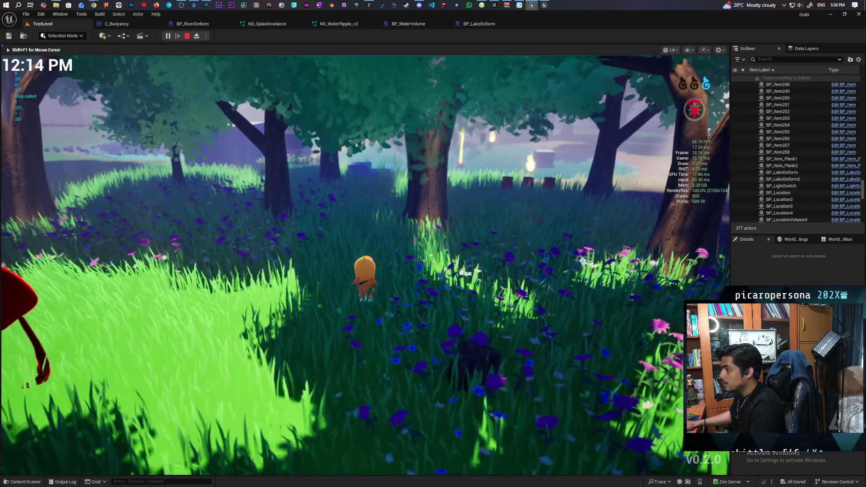
pyautogui.press('w')
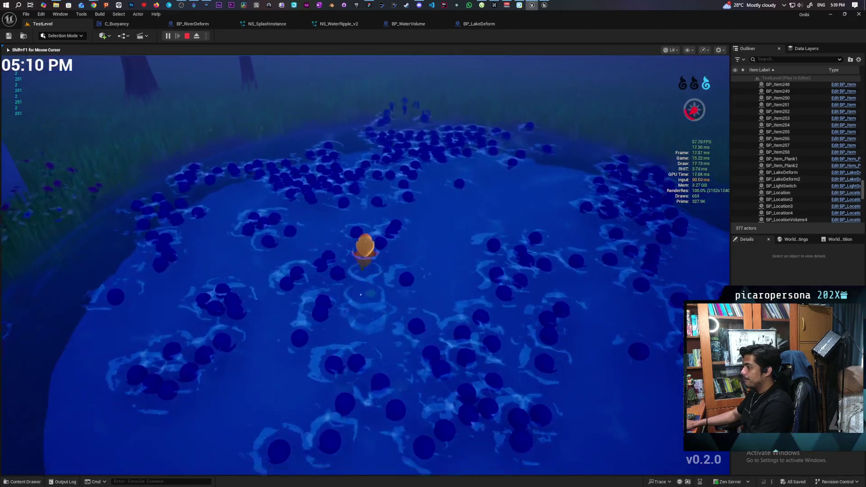
pyautogui.press('Escape')
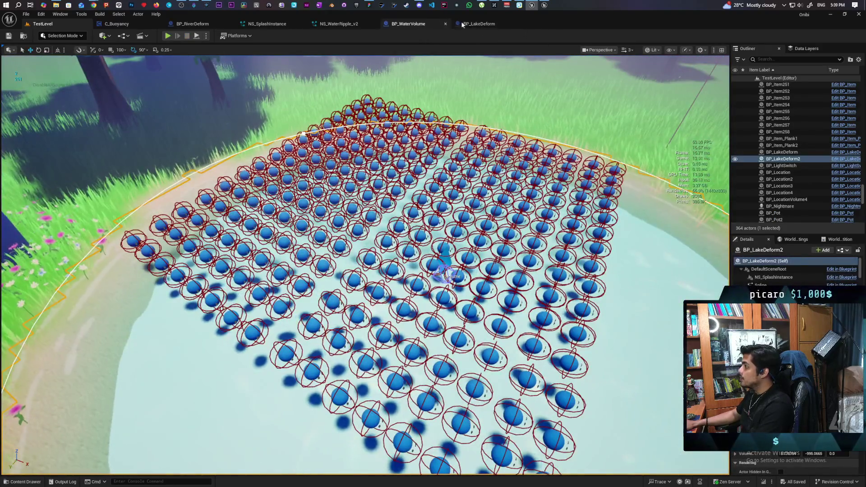
# Step: In BP_WaterVolume's Event Graph, delete the Print String, reroute and Length debug nodes
pyautogui.click(421, 25)
pyautogui.scroll(-1, 460, 143)
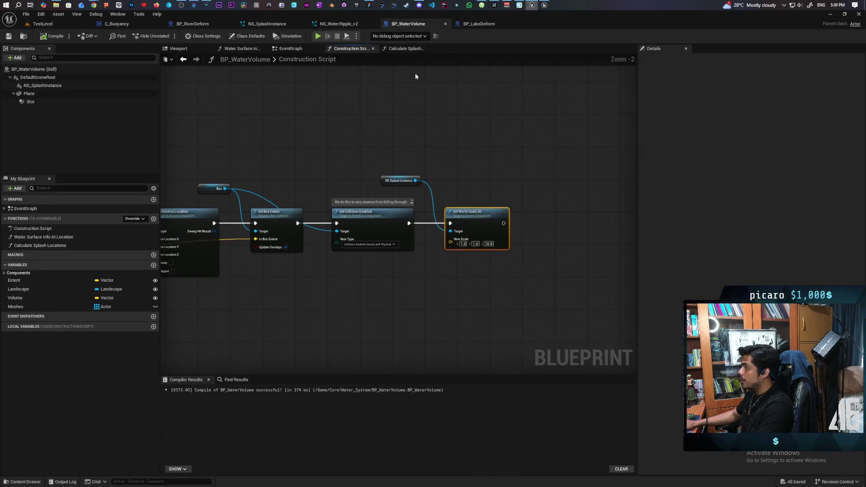
pyautogui.click(290, 48)
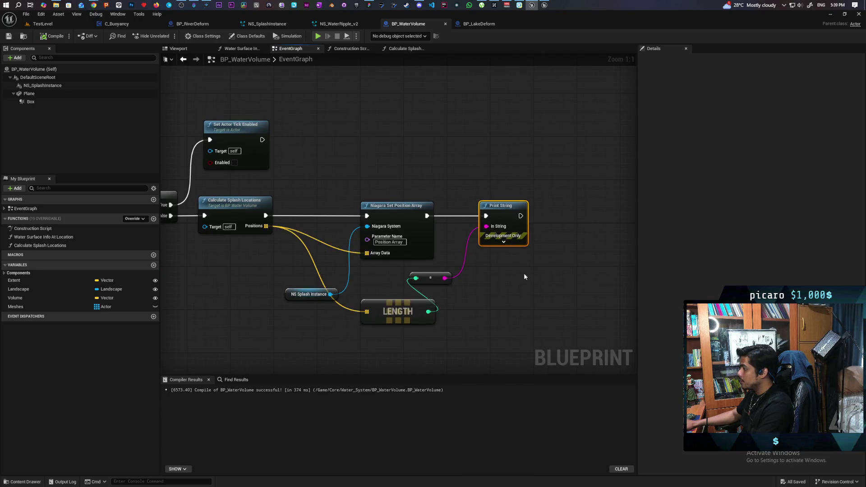
pyautogui.press('Delete')
pyautogui.moveTo(465, 266); pyautogui.dragTo(356, 325)
pyautogui.press('Delete')
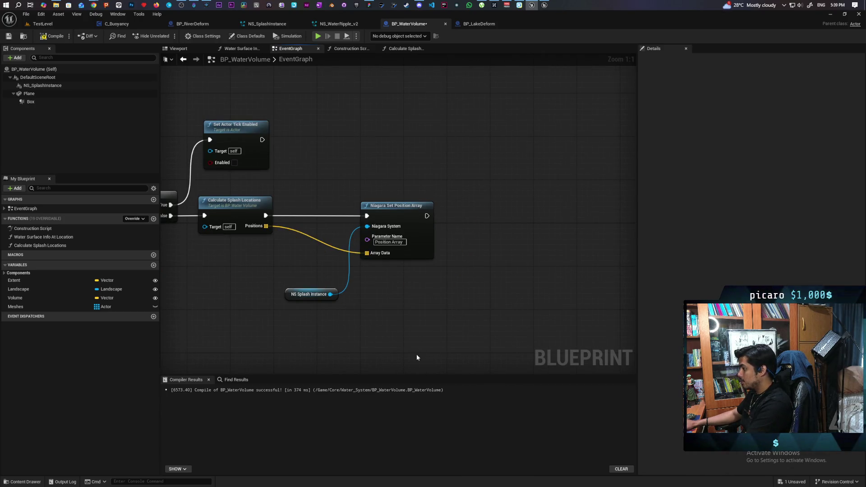
pyautogui.moveTo(324, 299); pyautogui.dragTo(377, 280)
# Step: Compile and save BP_WaterVolume, then return to TestLevel
pyautogui.click(50, 36)
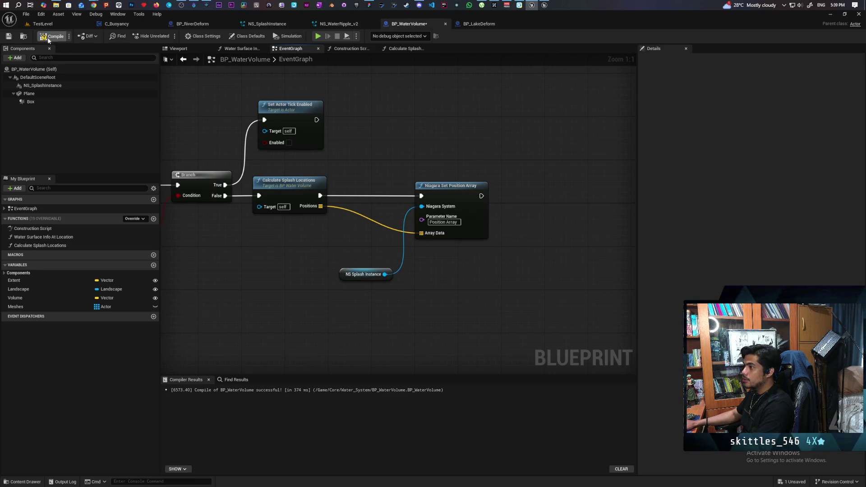
pyautogui.hotkey('ctrl', 's')
pyautogui.click(43, 24)
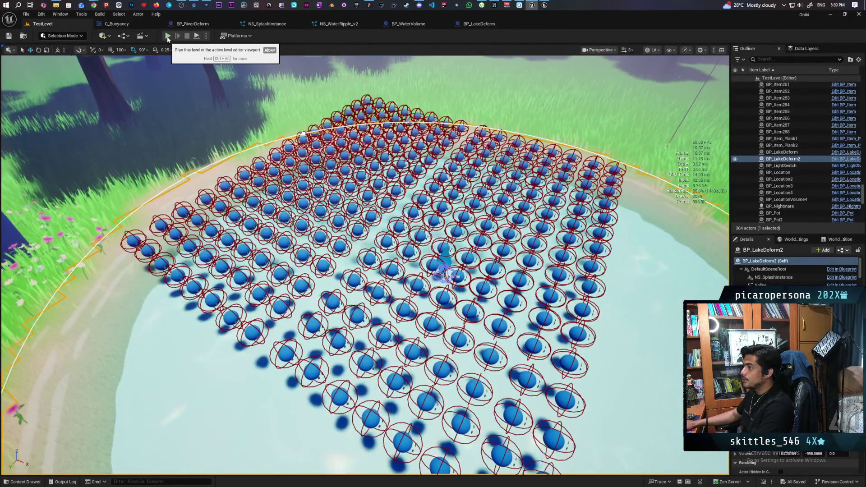
pyautogui.click(206, 36)
# Step: Play-test the pond level among the floating spheres, then exit the running game with Esc
pyautogui.press('Escape')
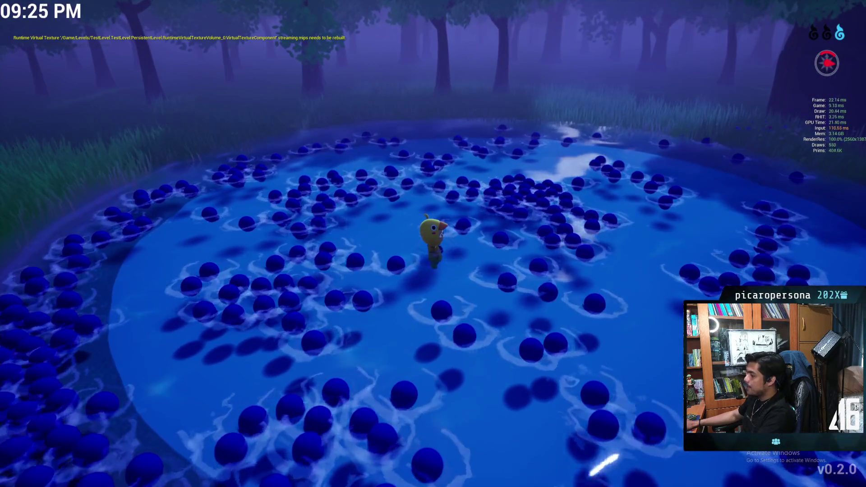
pyautogui.press('Escape')
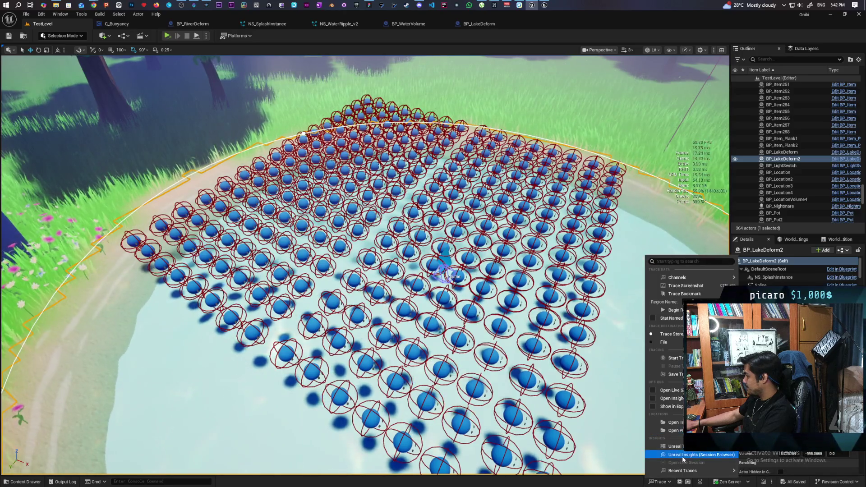
# Step: Open the Unreal Insights session browser from the Trace menu, then return to the TestLevel editor
pyautogui.click(677, 454)
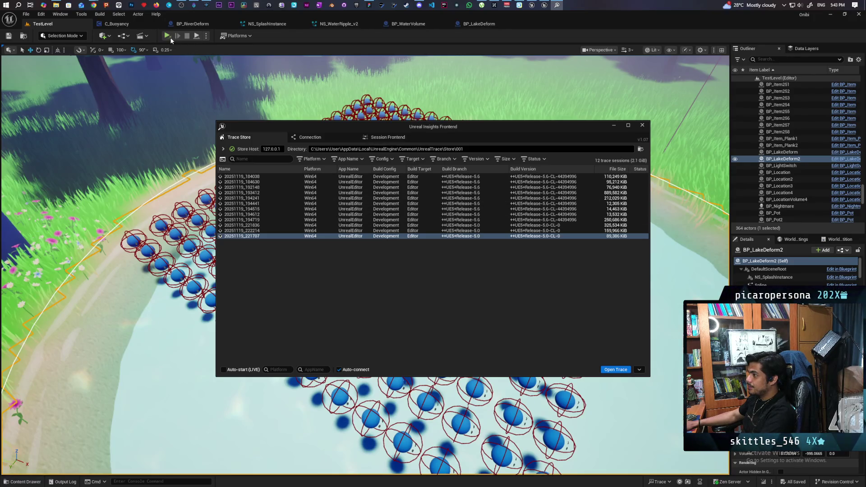
pyautogui.click(168, 38)
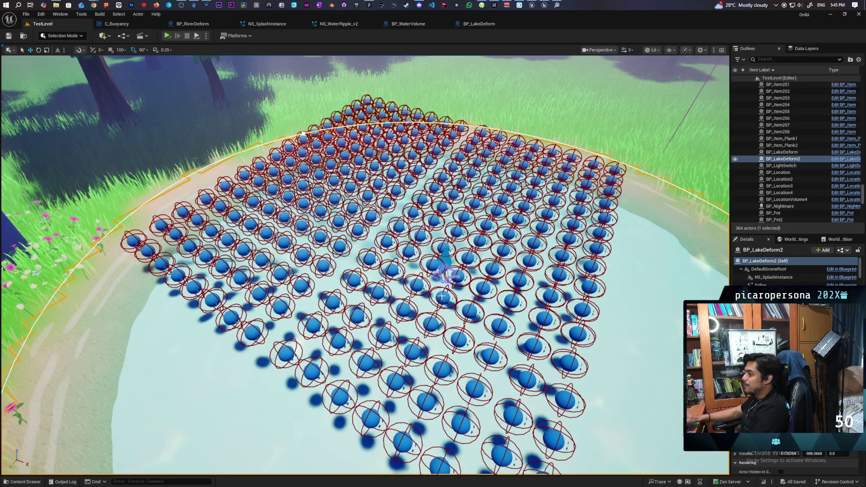
# Step: Bring the Unreal Insights browser, now listing the new 20251120_174305 trace, back to the front
pyautogui.click(556, 5)
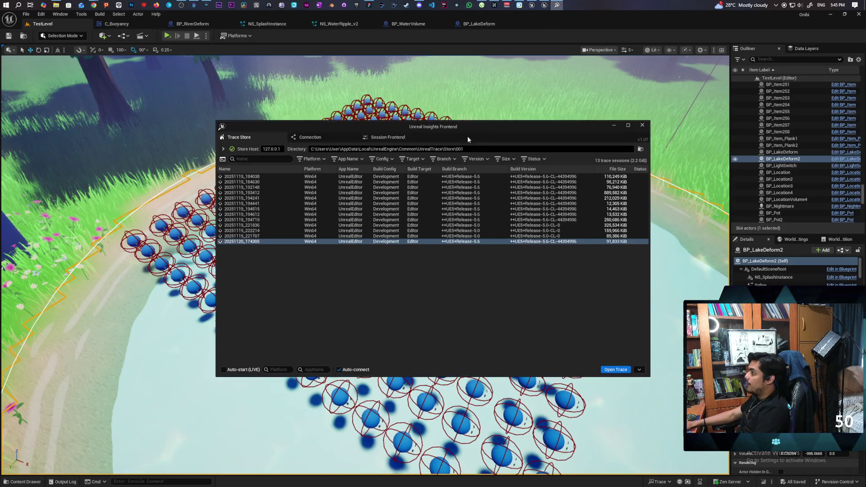
# Step: Open trace 20251120_174305 maximized, zoom out the Frames graph, and select a frame near 33 seconds
pyautogui.doubleClick(249, 242)
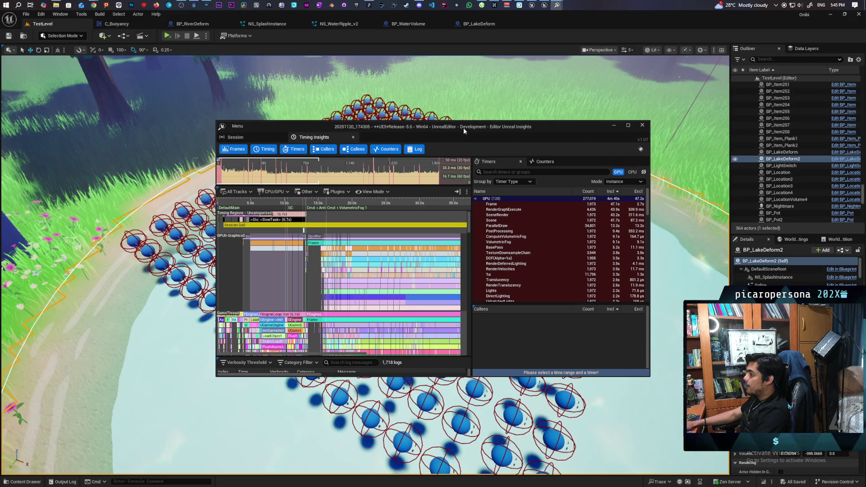
pyautogui.doubleClick(464, 128)
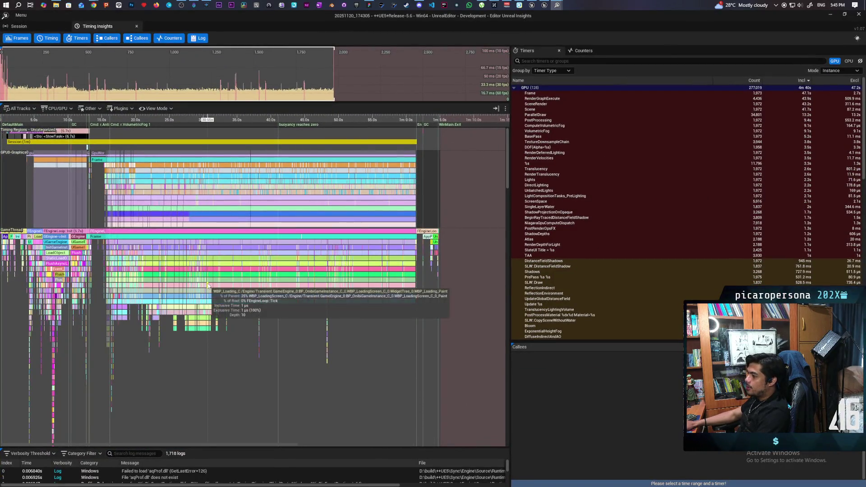
pyautogui.scroll(-2, 224, 92)
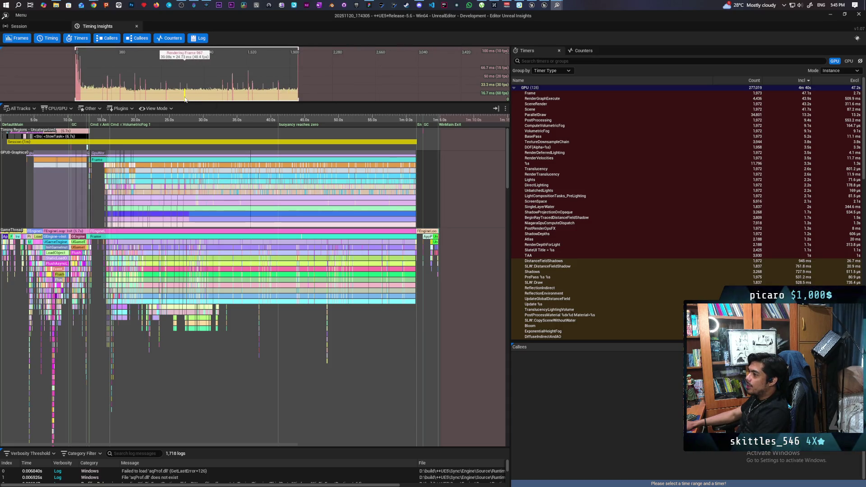
pyautogui.click(154, 97)
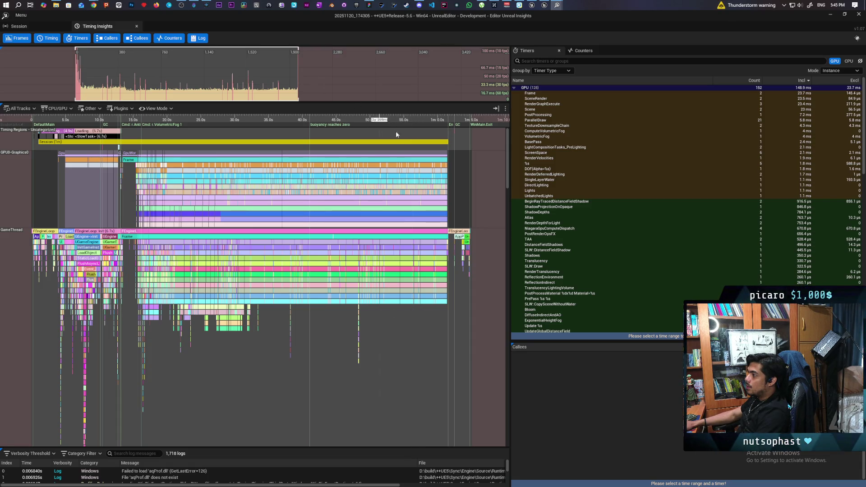
# Step: Select several frames in the Frames graph, ending on frame 899, to compare their timer costs
pyautogui.click(265, 90)
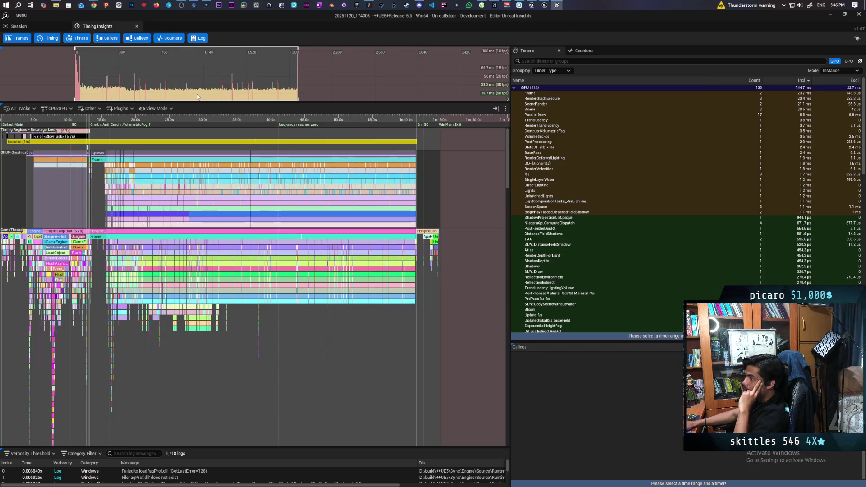
pyautogui.click(182, 93)
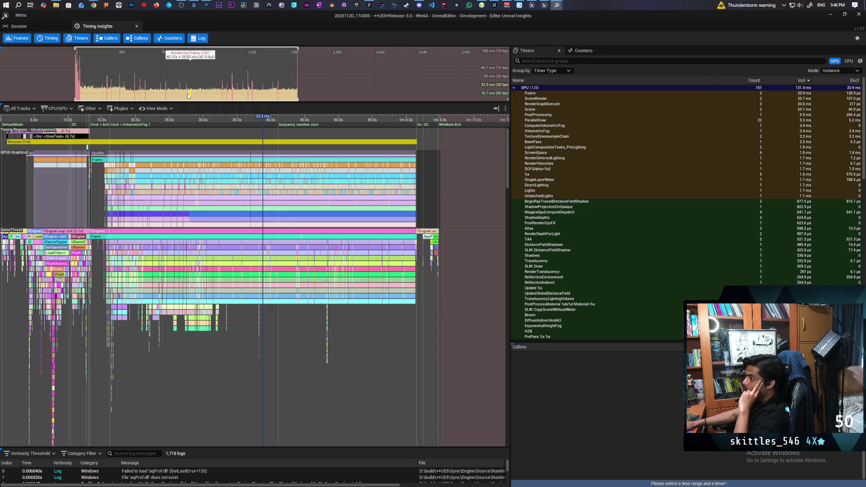
pyautogui.click(176, 95)
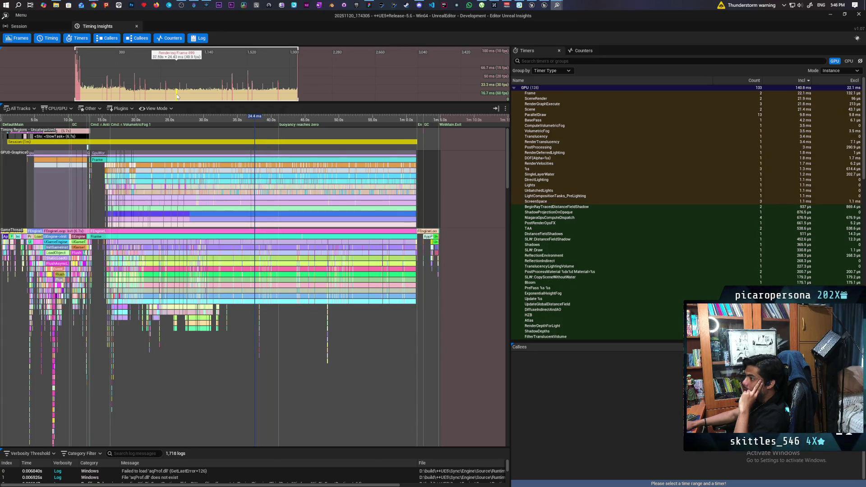
# Step: Hide the Time Ruler and Bookmarks rows from the All Tracks list
pyautogui.click(33, 107)
pyautogui.click(6, 136)
pyautogui.click(5, 142)
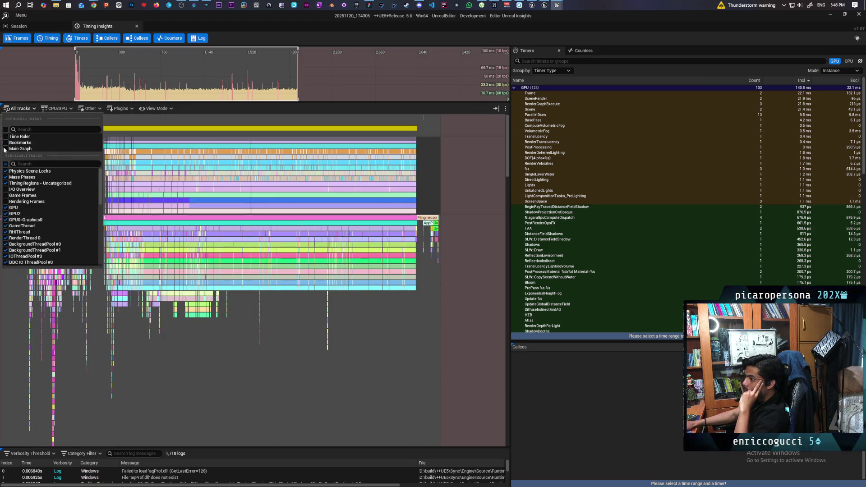
# Step: Show only the GameThread track, zoom the timing view, and select frame 1051's 22.9 ms range
pyautogui.click(5, 165)
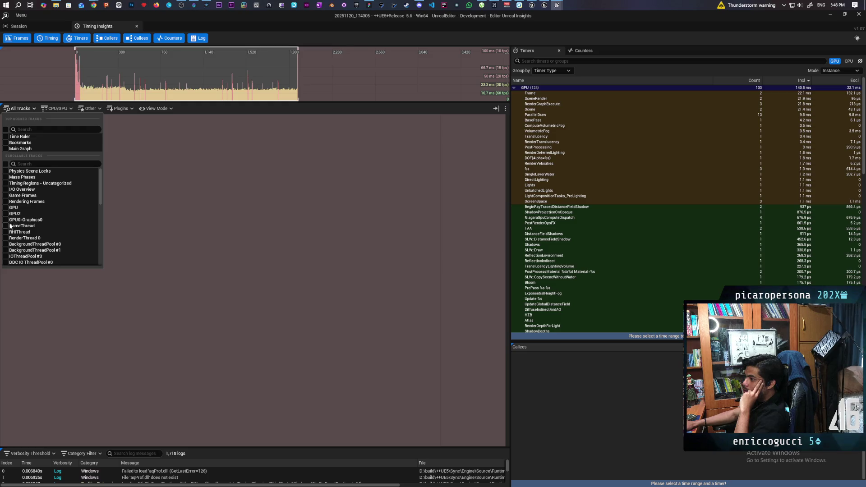
pyautogui.click(8, 225)
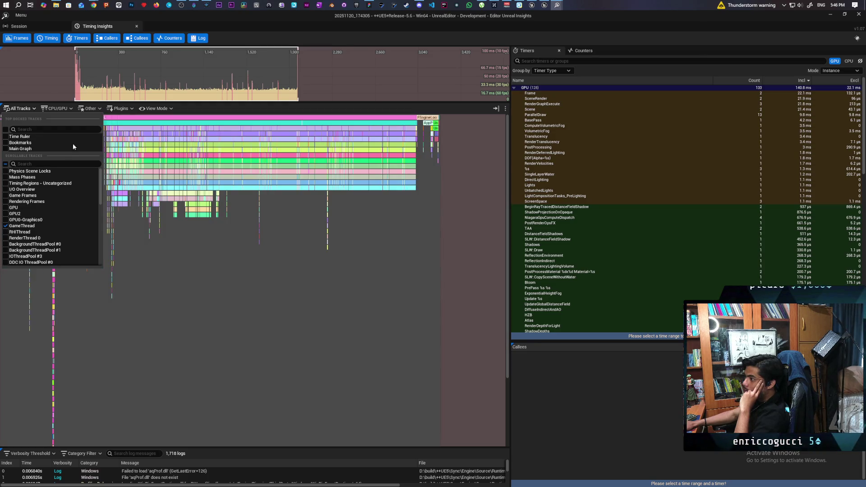
pyautogui.scroll(3, 216, 189)
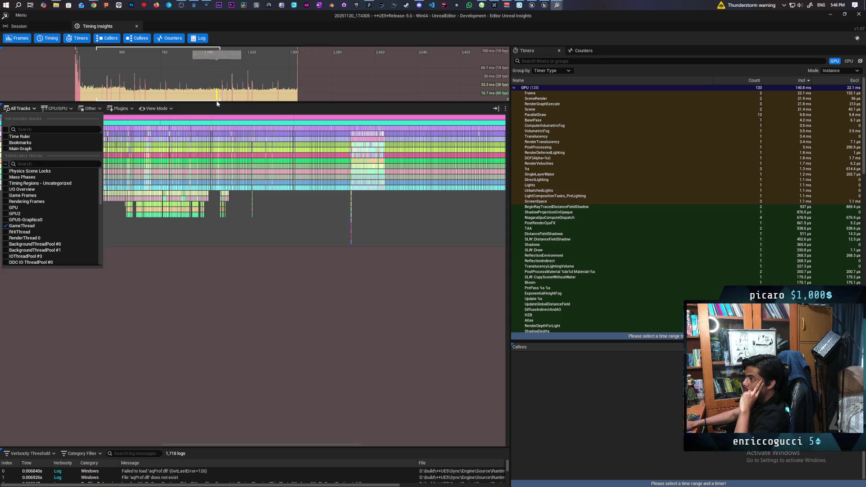
pyautogui.scroll(8, 238, 170)
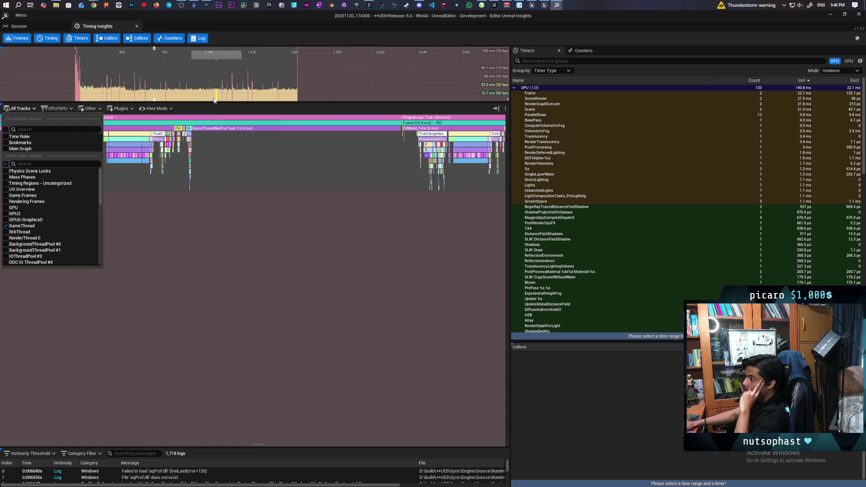
pyautogui.click(193, 82)
pyautogui.moveTo(119, 145)
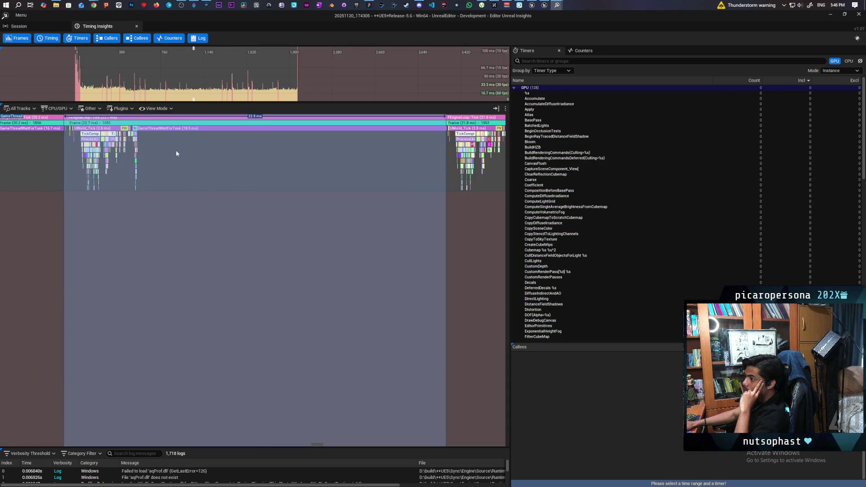
# Step: Re-enable the Bookmarks track in the timing view and adjust the zoom
pyautogui.click(19, 109)
pyautogui.click(8, 143)
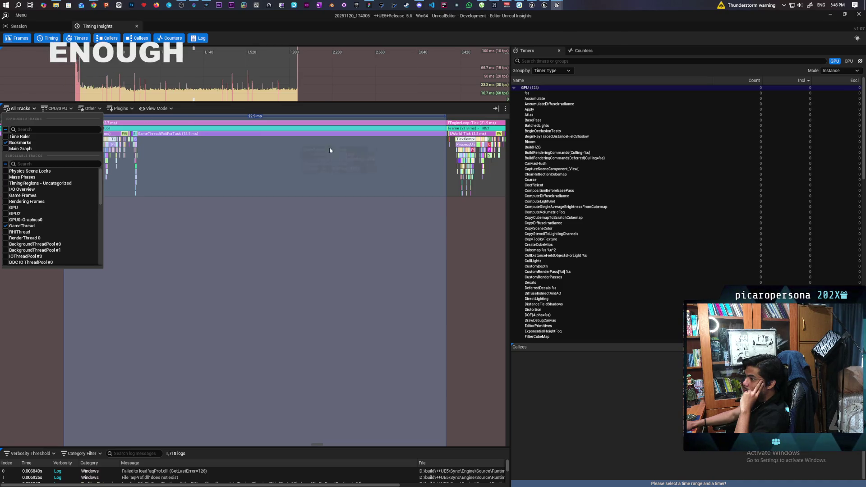
pyautogui.click(481, 246)
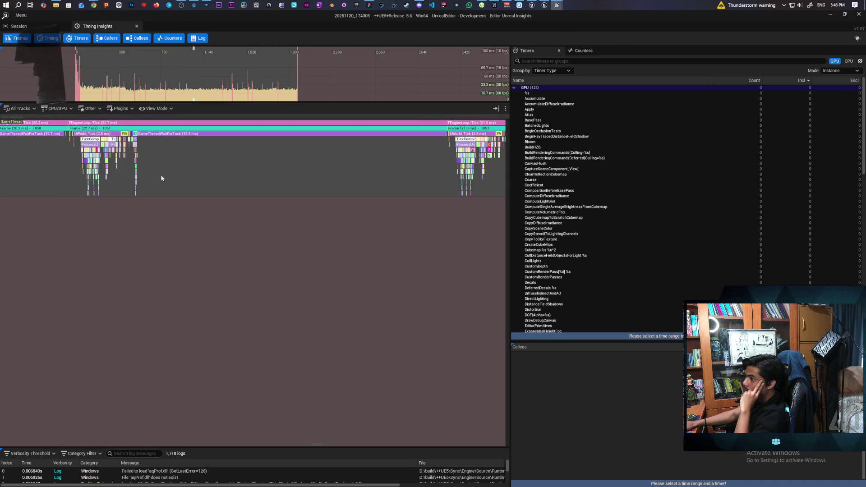
pyautogui.scroll(2, 161, 180)
pyautogui.scroll(-10, 72, 118)
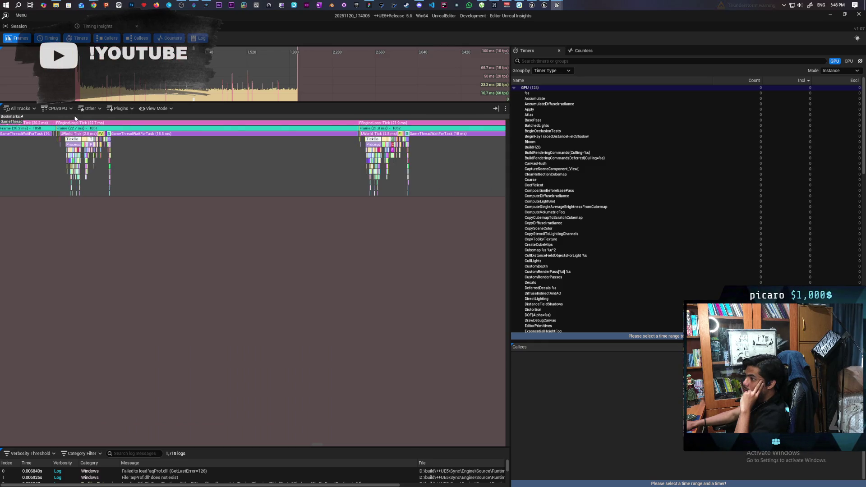
pyautogui.scroll(-8, 76, 120)
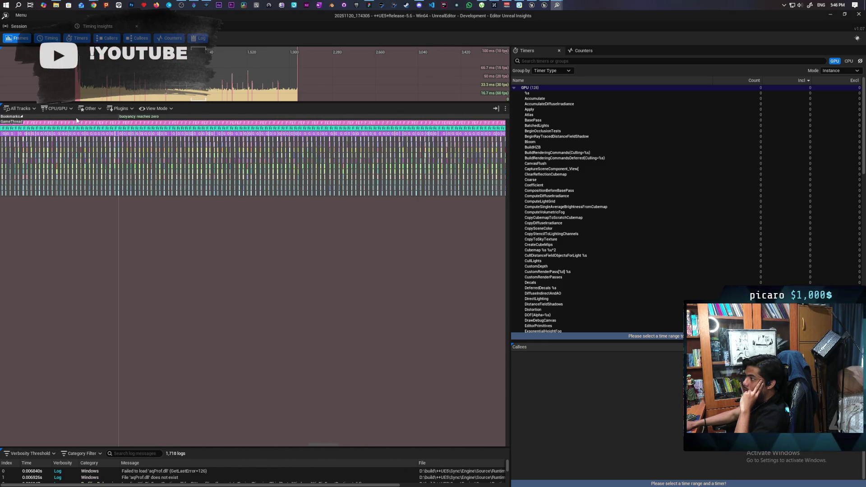
pyautogui.scroll(8, 76, 120)
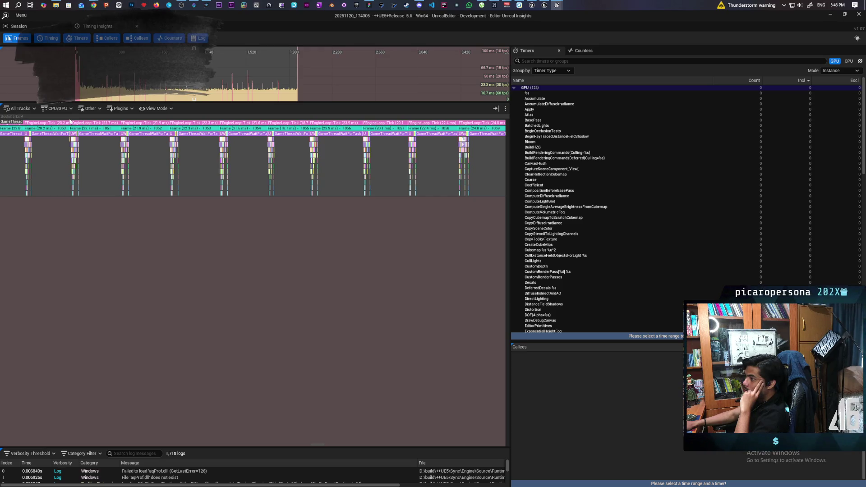
# Step: Zoom the timeline to frame 959 and pan onto its UpdateOverlaps and SkeletalMesh events
pyautogui.click(184, 96)
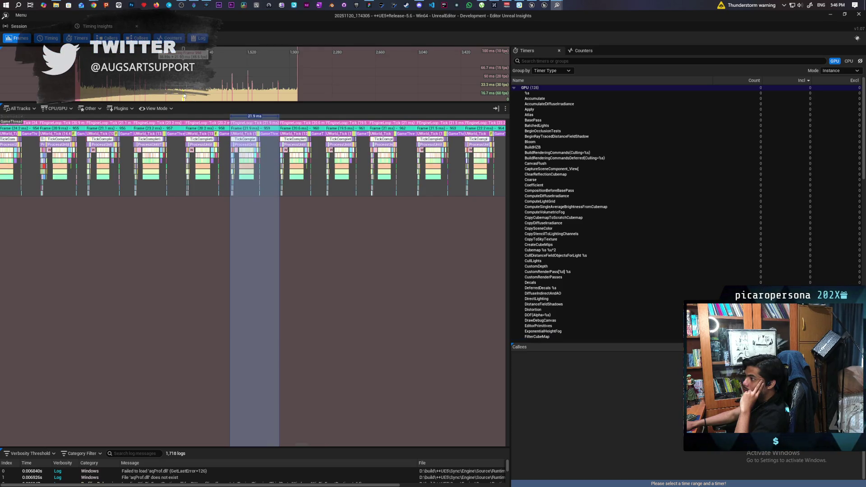
pyautogui.doubleClick(239, 156)
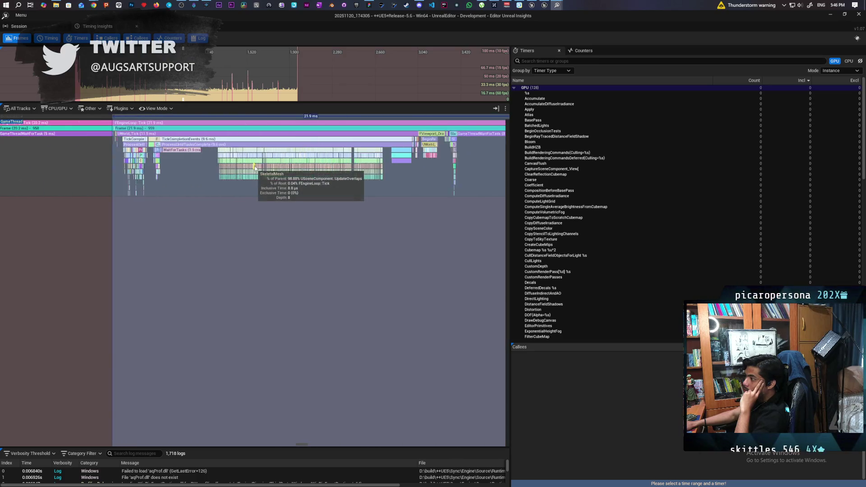
pyautogui.scroll(-4, 252, 174)
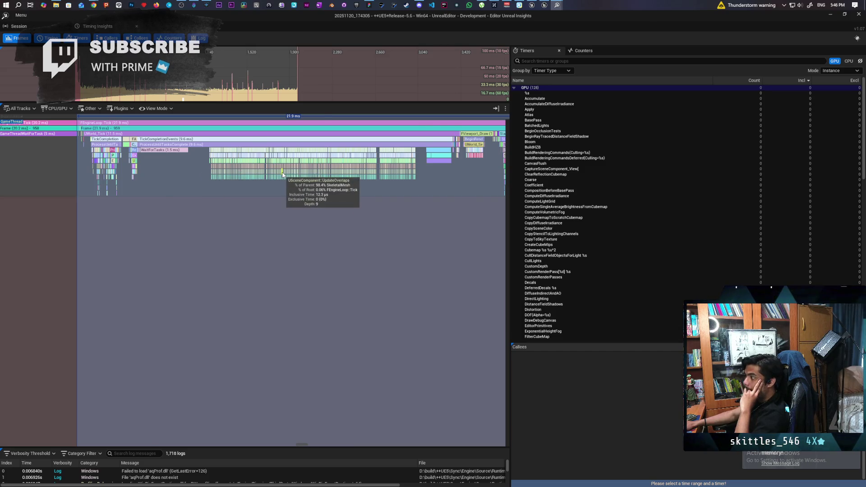
pyautogui.scroll(-2, 277, 172)
pyautogui.moveTo(277, 172)
pyautogui.mouseDown()
pyautogui.moveTo(362, 173)
pyautogui.moveTo(258, 173)
pyautogui.mouseUp()
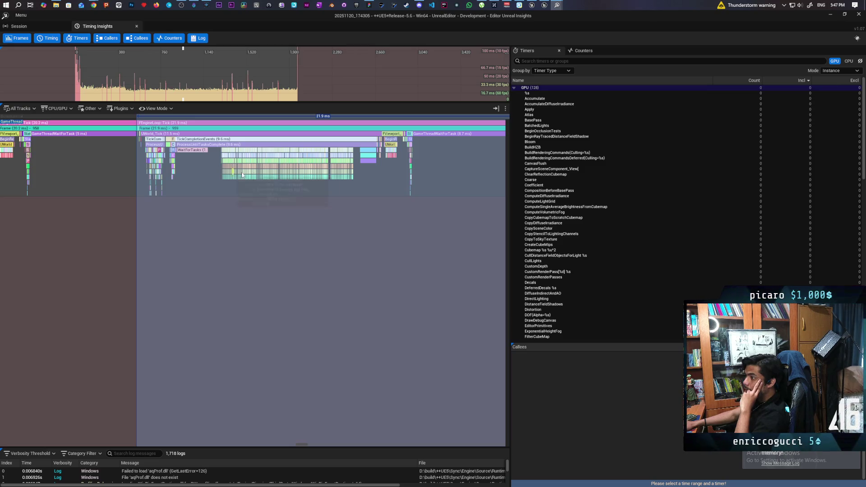
pyautogui.scroll(8, 239, 175)
pyautogui.scroll(5, 258, 174)
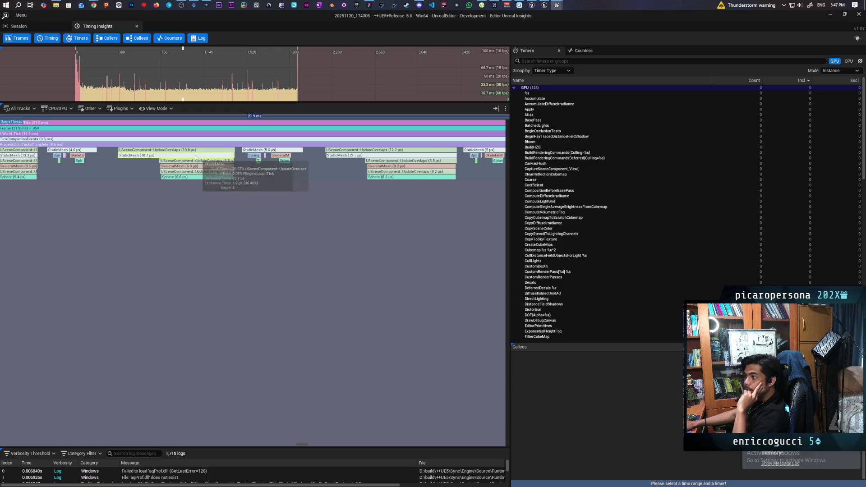
# Step: Show the callees of USceneComponent::UpdateOverlaps, then jump to the 22.8 ms frame 1159
pyautogui.click(171, 151)
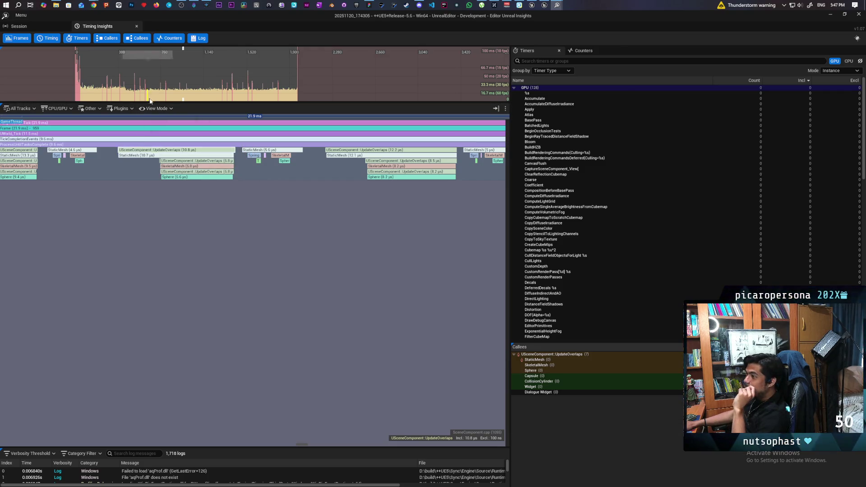
pyautogui.click(206, 98)
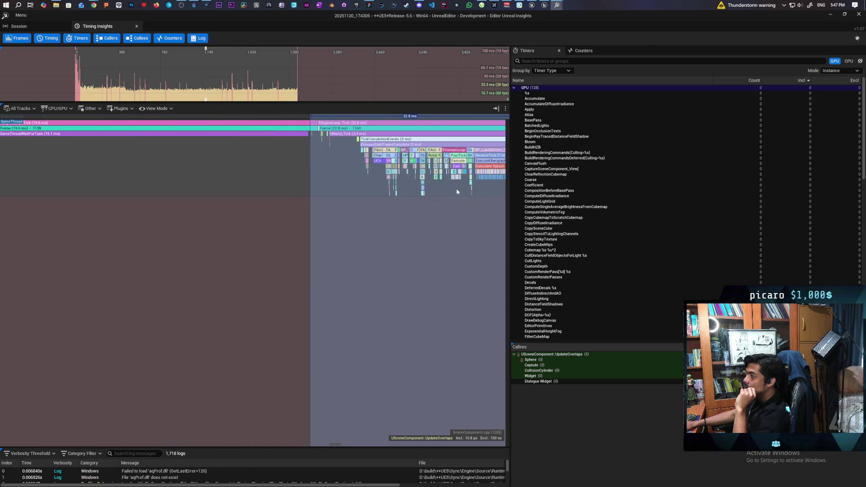
pyautogui.moveTo(353, 193)
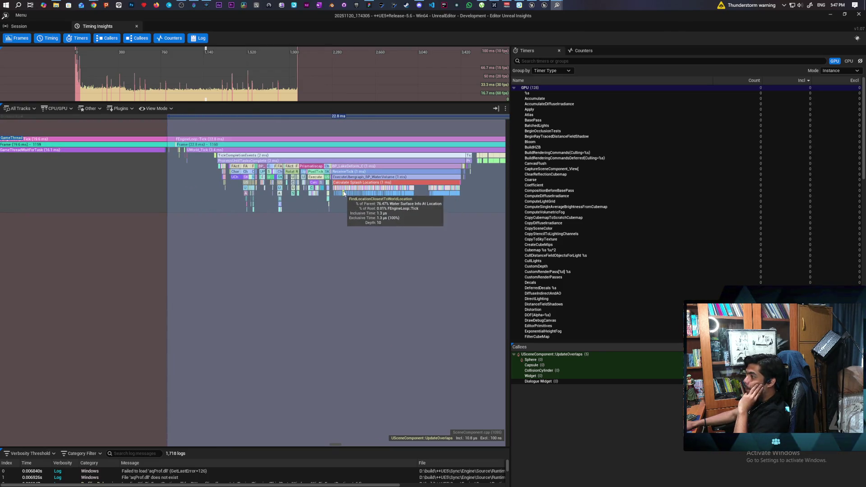
# Step: Zoom and pan across frame 1159's Calculate Splash Locations and Water Surface Info At Location timers
pyautogui.scroll(3, 344, 192)
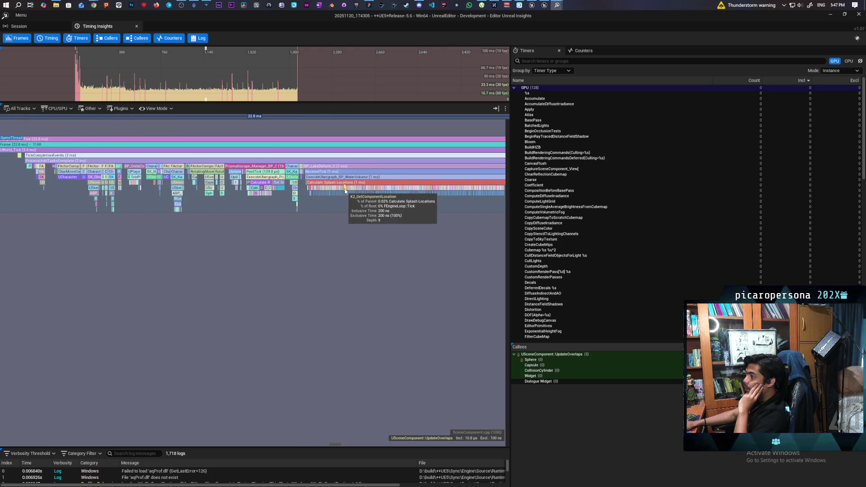
pyautogui.moveTo(364, 208)
pyautogui.mouseDown()
pyautogui.moveTo(211, 208)
pyautogui.moveTo(229, 212)
pyautogui.mouseUp()
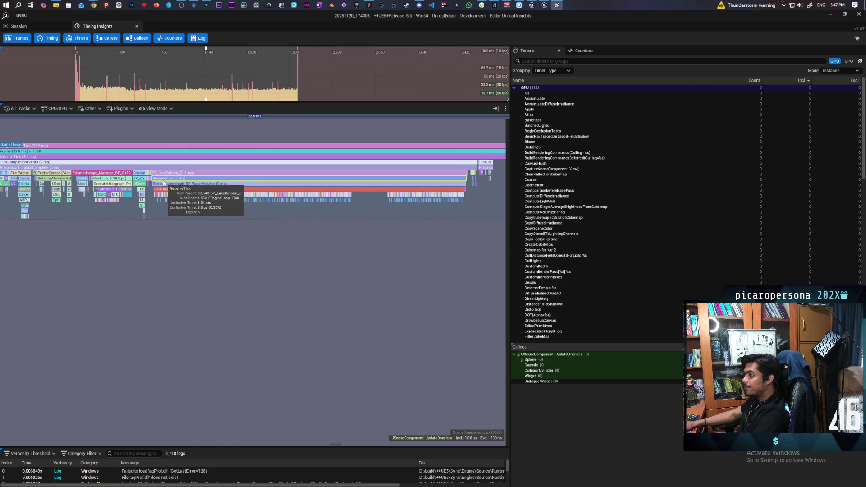
pyautogui.scroll(1, 164, 183)
pyautogui.scroll(-2, 164, 183)
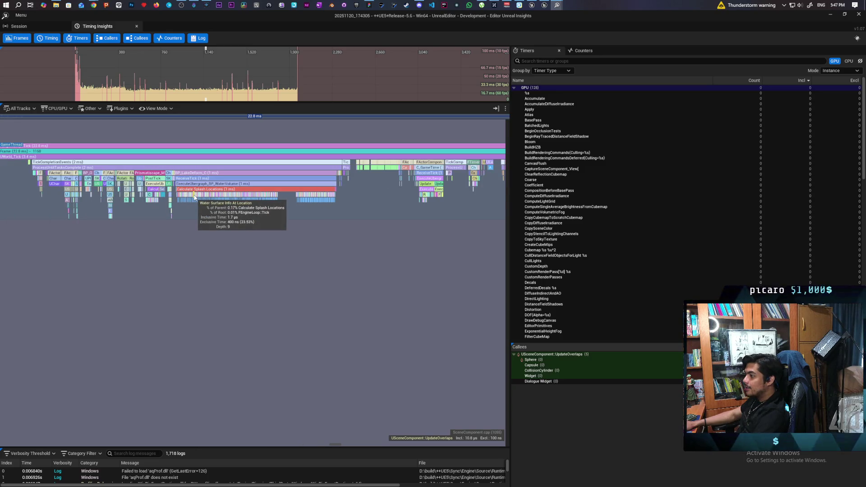
pyautogui.scroll(5, 181, 190)
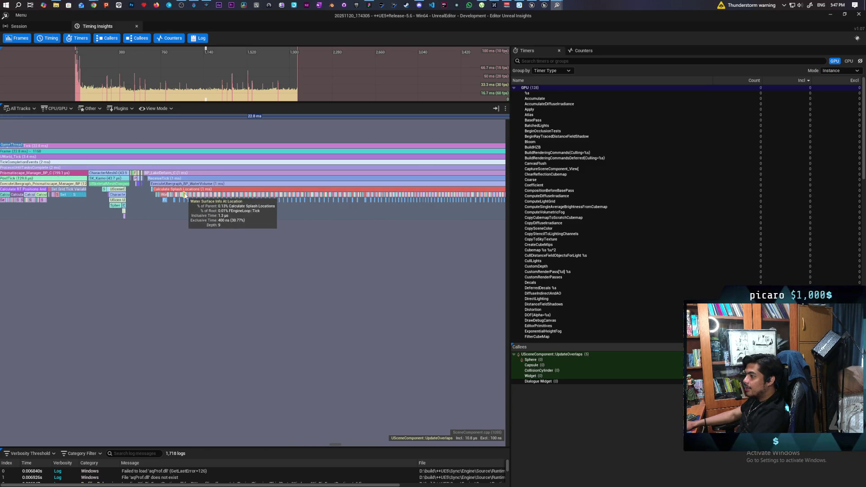
pyautogui.scroll(4, 203, 204)
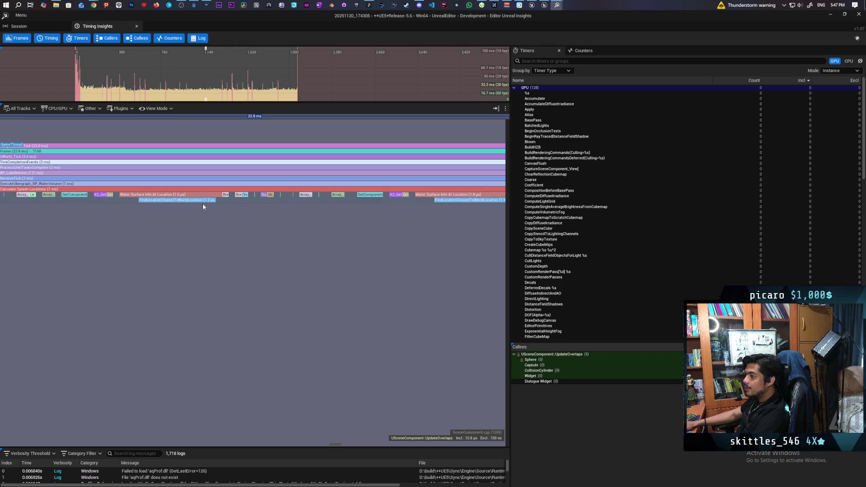
pyautogui.scroll(-8, 202, 204)
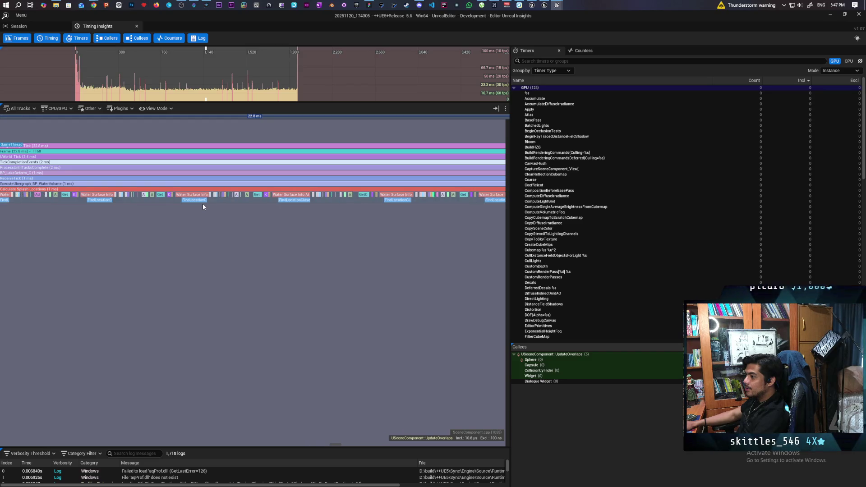
pyautogui.scroll(-5, 202, 206)
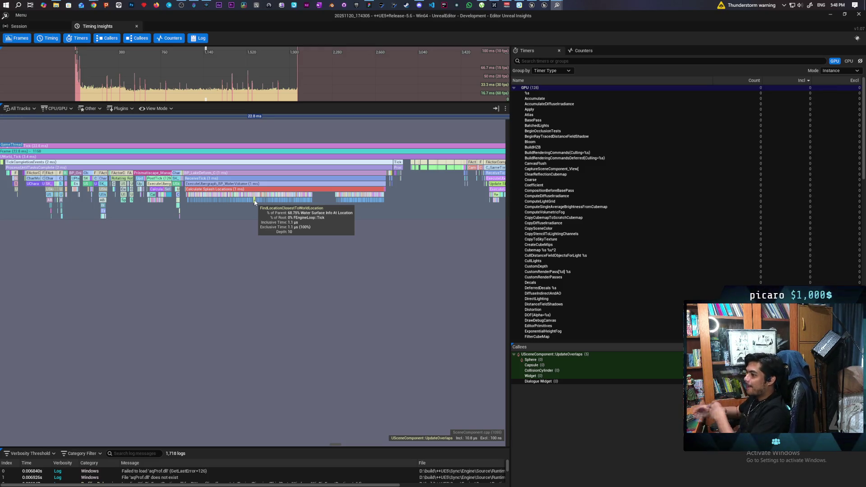
pyautogui.scroll(10, 383, 172)
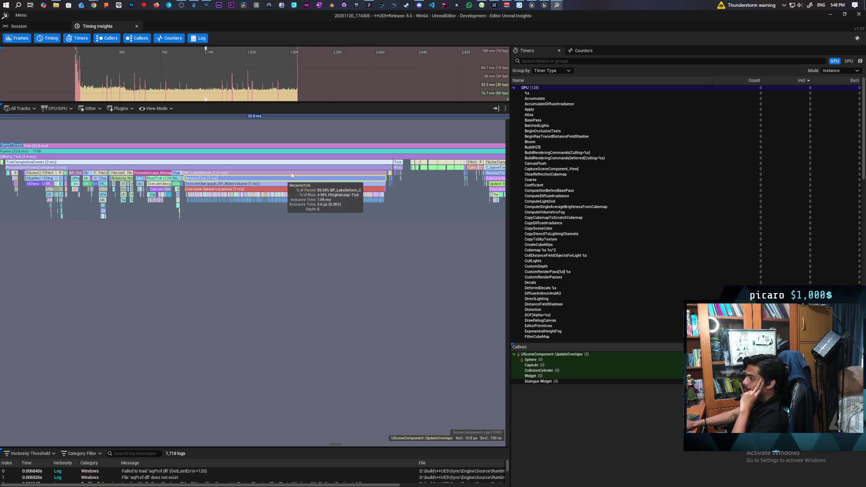
pyautogui.scroll(10, 383, 168)
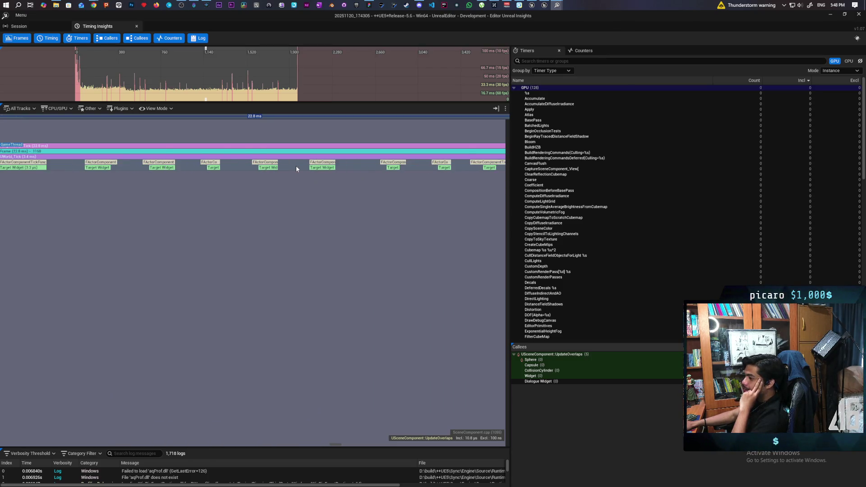
# Step: Zoom in and out over the repeated Water Surface Info At Location and FindLocationClosestToWorldLocation calls
pyautogui.scroll(-3, 296, 169)
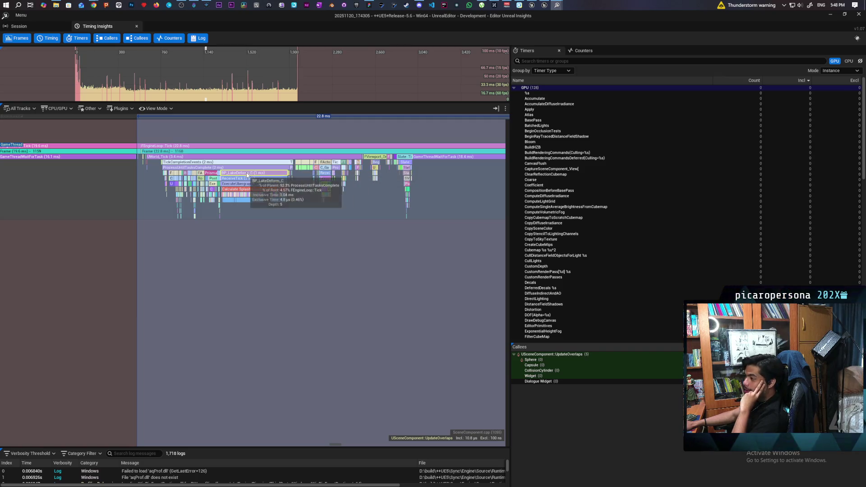
pyautogui.scroll(1, 192, 189)
pyautogui.scroll(2, 212, 191)
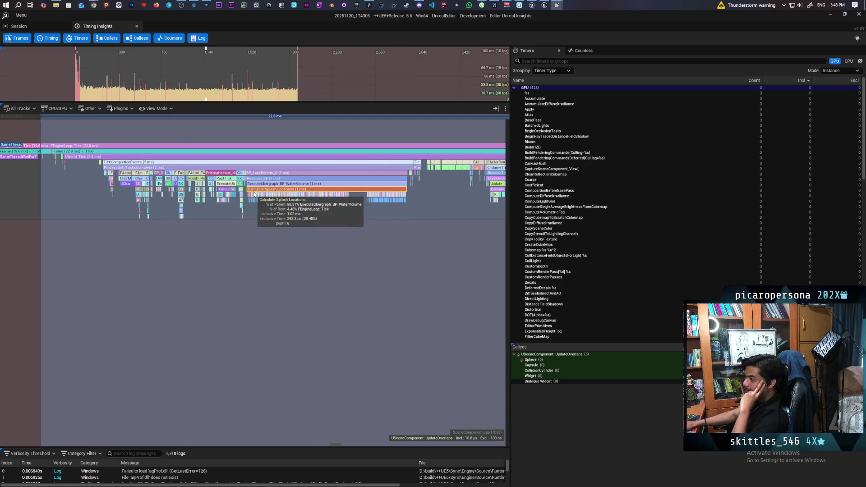
pyautogui.scroll(-1, 253, 194)
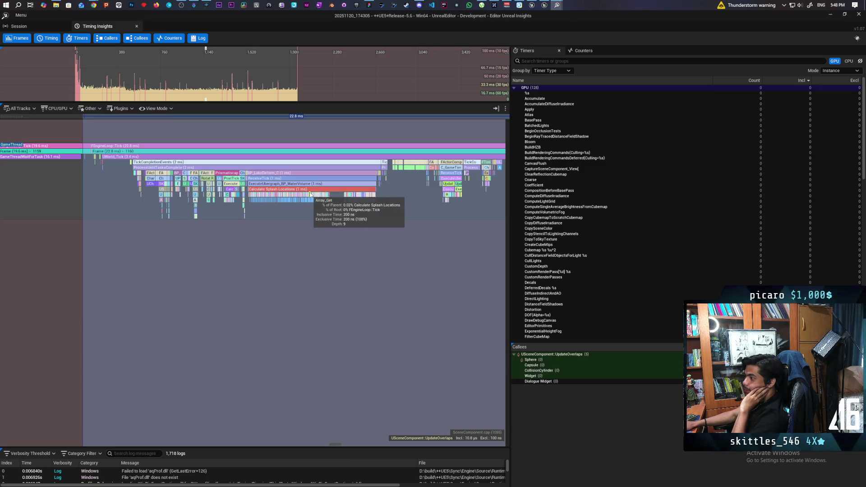
pyautogui.scroll(-2, 314, 188)
pyautogui.scroll(1, 314, 189)
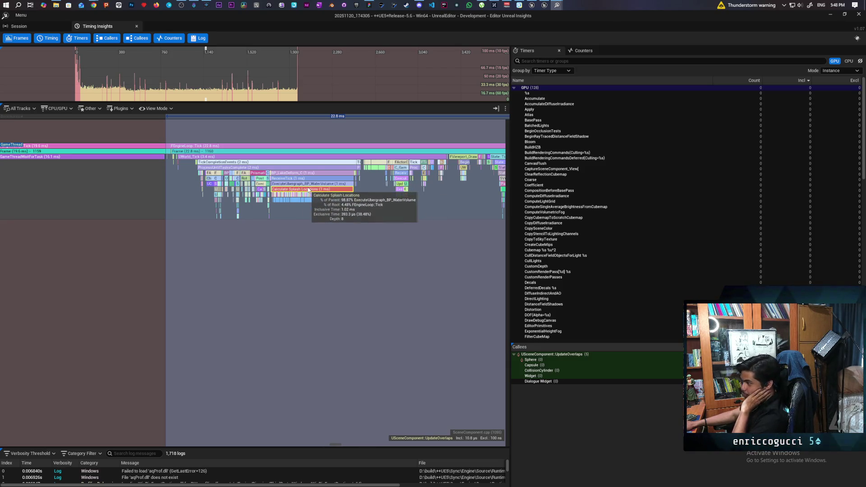
pyautogui.scroll(1, 293, 192)
pyautogui.scroll(1, 292, 191)
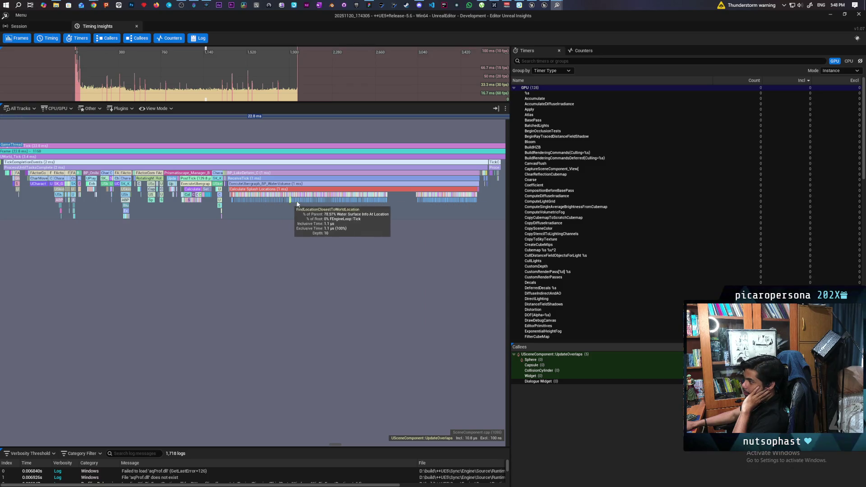
pyautogui.scroll(3, 420, 201)
pyautogui.scroll(3, 399, 199)
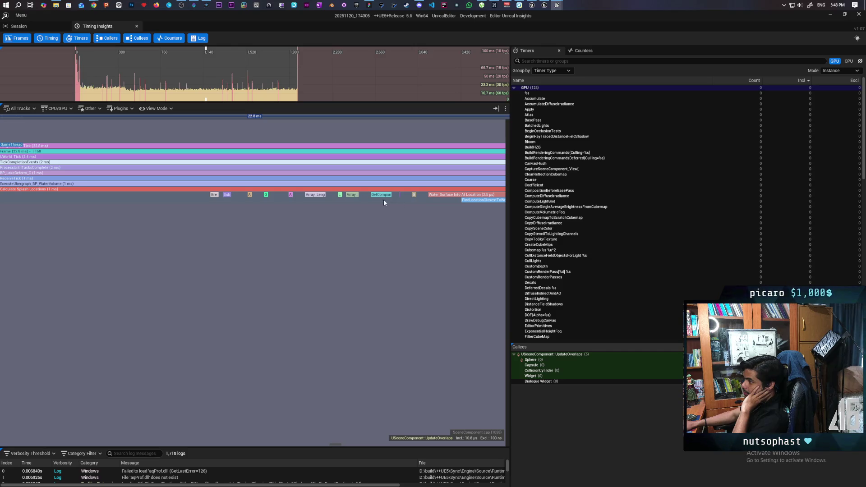
pyautogui.scroll(2, 293, 203)
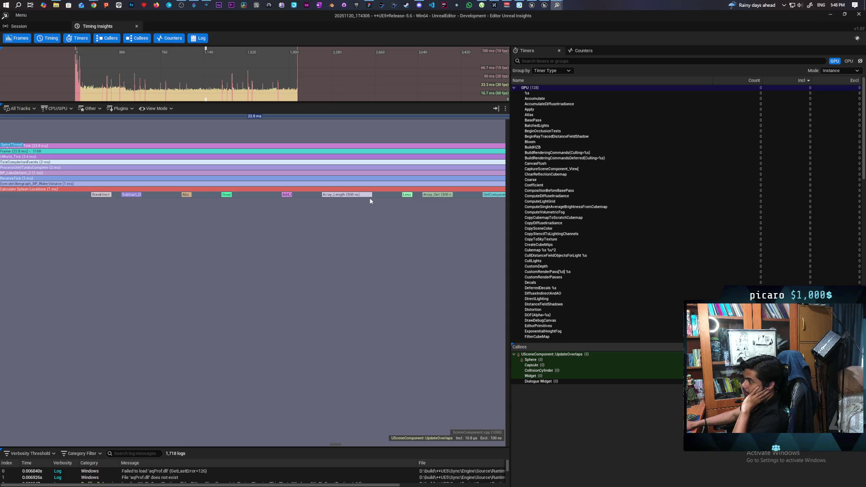
pyautogui.scroll(-3, 371, 201)
pyautogui.scroll(-3, 441, 202)
pyautogui.scroll(-4, 444, 202)
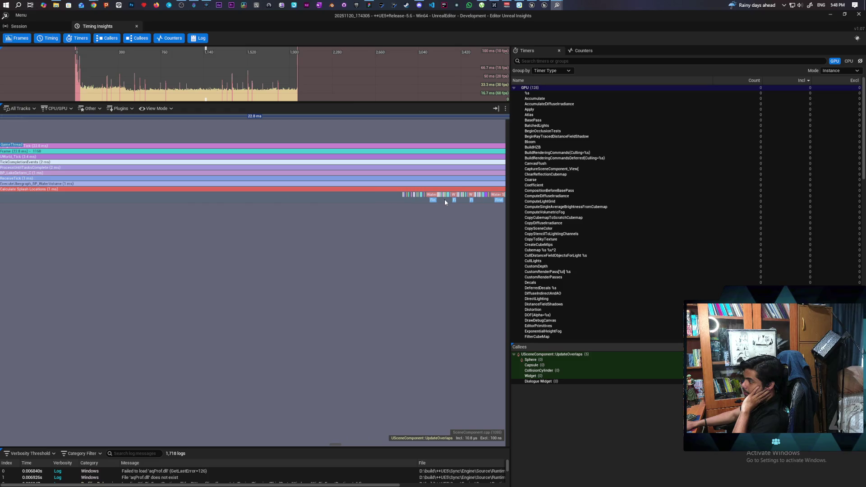
pyautogui.scroll(-3, 474, 203)
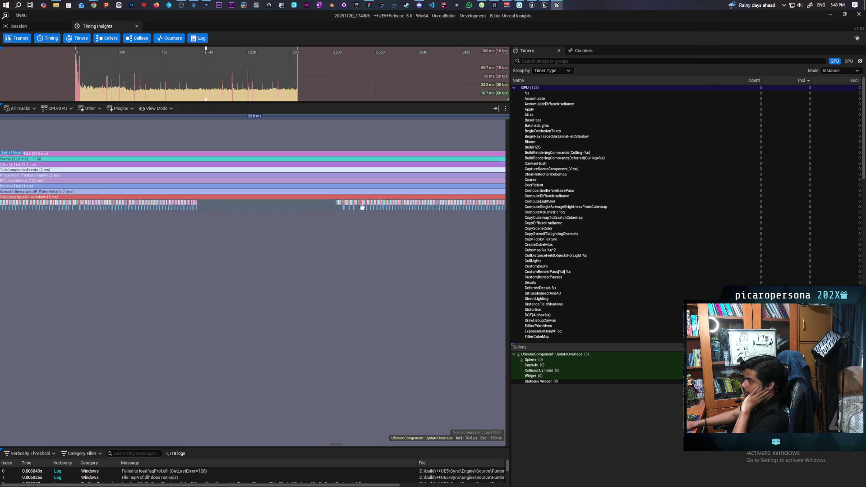
pyautogui.scroll(5, 273, 207)
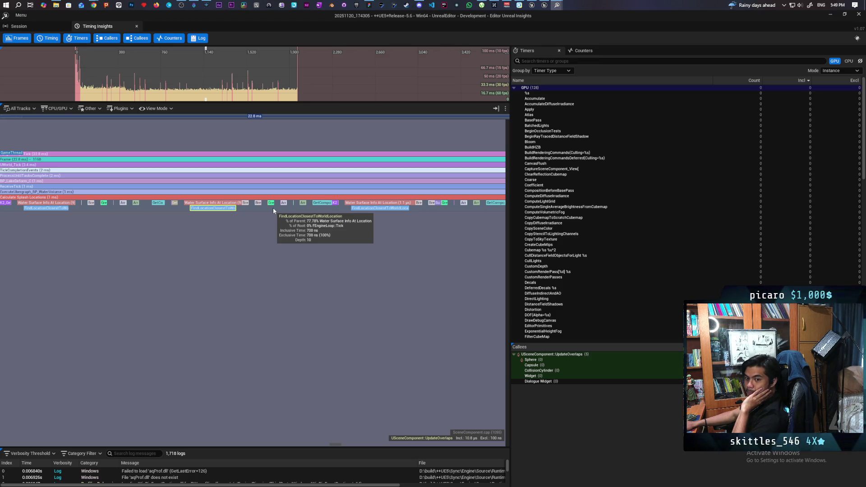
# Step: Zoom into Calculate Splash Locations and read FindLocationClosestToWorldLocation's duration from its tooltip
pyautogui.scroll(-3, 274, 209)
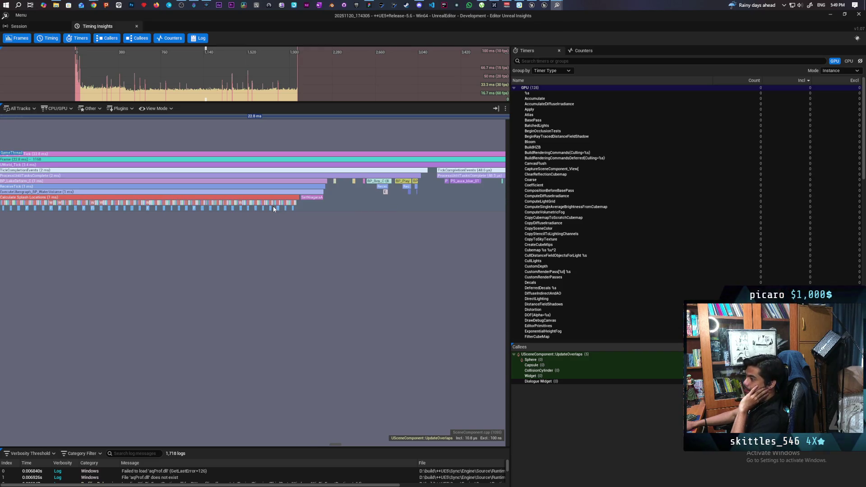
pyautogui.scroll(-2, 273, 209)
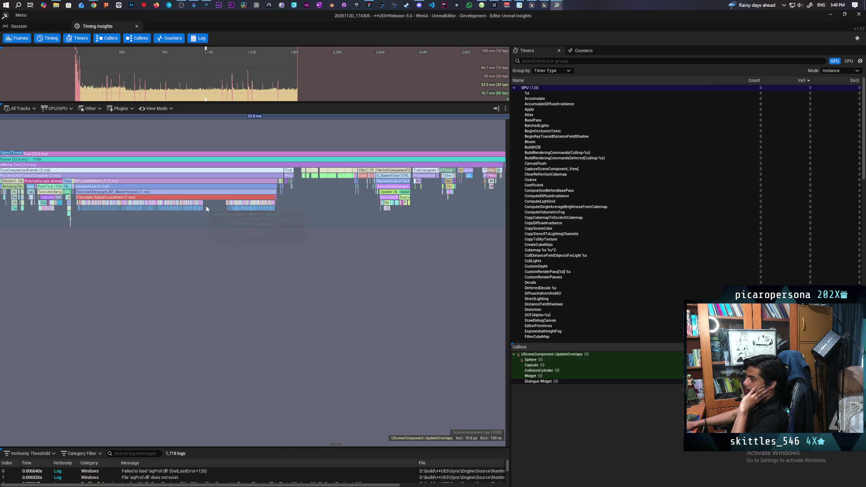
pyautogui.scroll(-3, 253, 210)
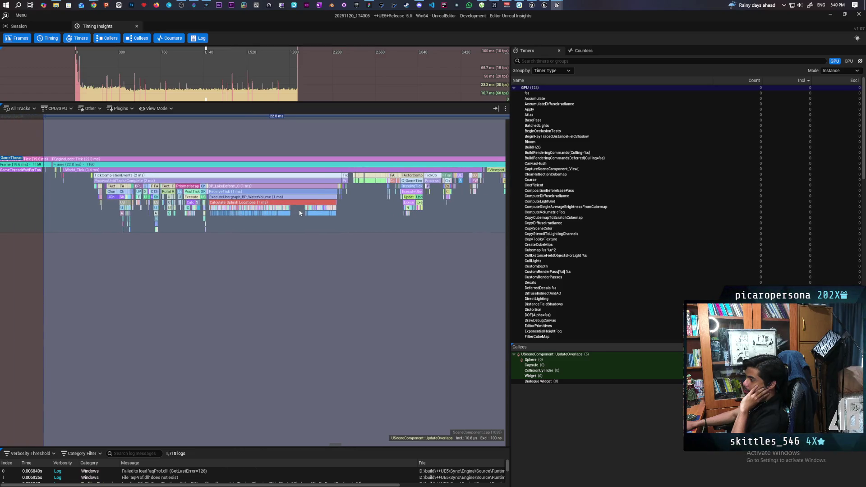
pyautogui.moveTo(242, 213)
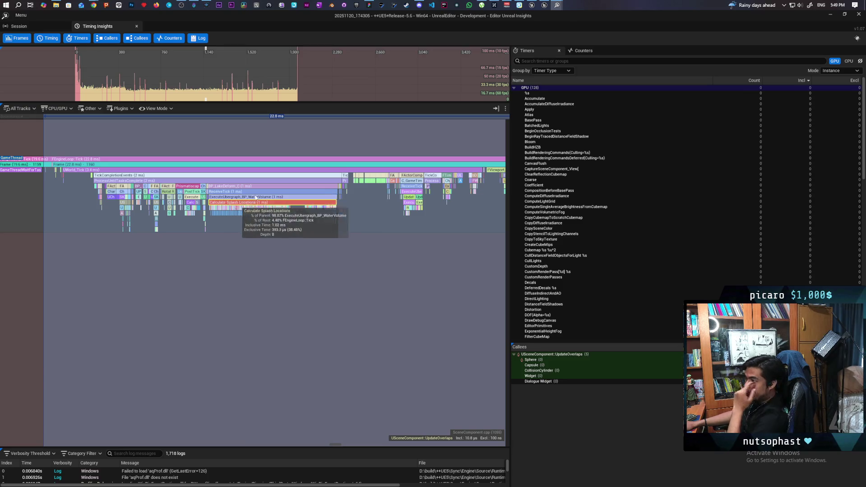
# Step: Zoom back out to show the whole 22.8 ms frame under BP_LakeDeform's tick
pyautogui.scroll(3, 237, 204)
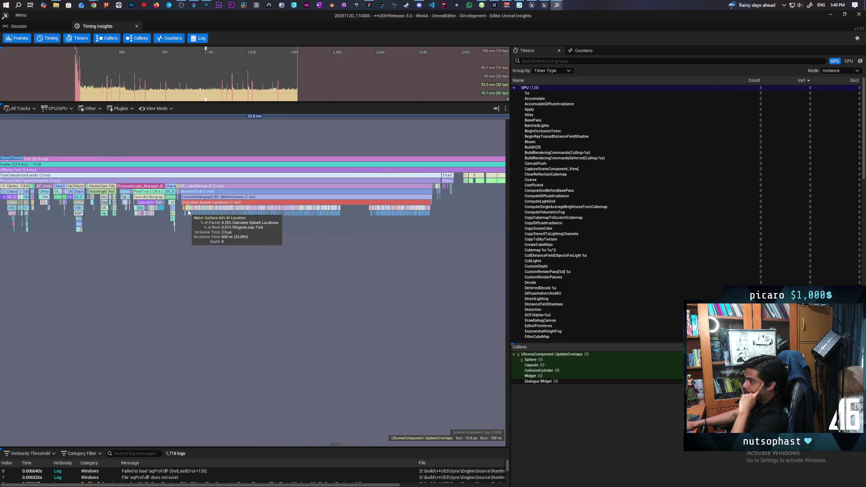
pyautogui.scroll(5, 229, 205)
pyautogui.scroll(3, 195, 216)
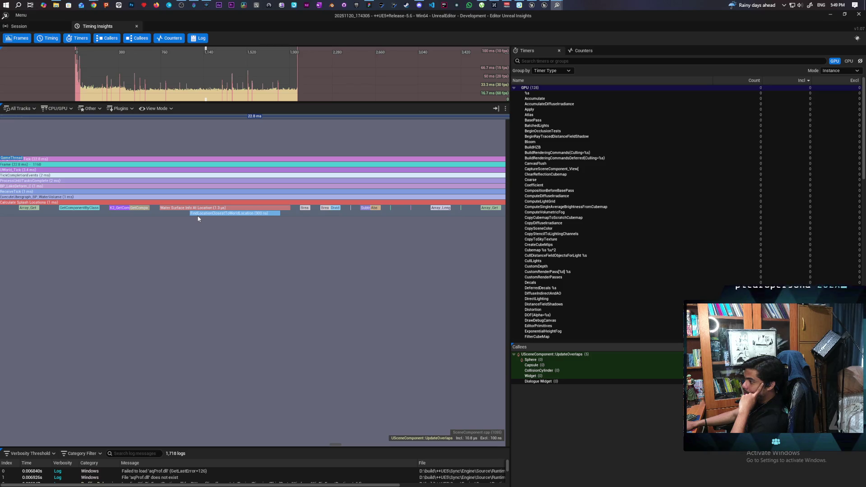
pyautogui.scroll(-4, 200, 218)
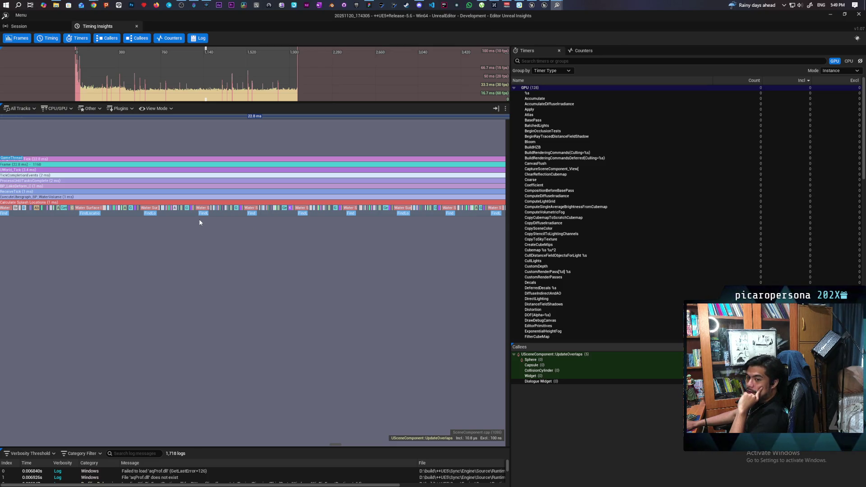
pyautogui.scroll(-5, 206, 213)
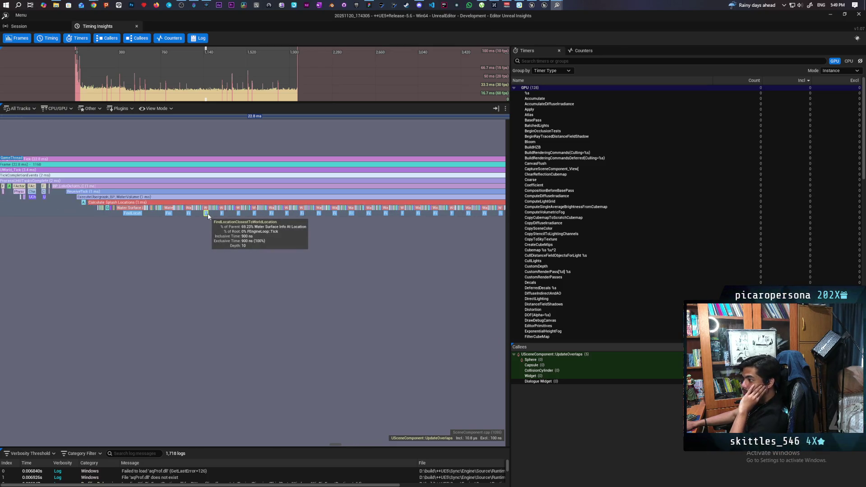
pyautogui.scroll(-5, 208, 214)
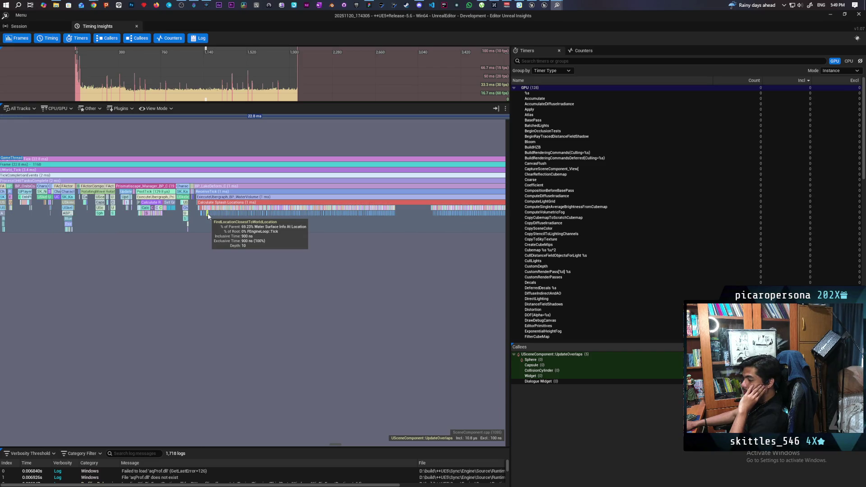
pyautogui.scroll(-2, 208, 216)
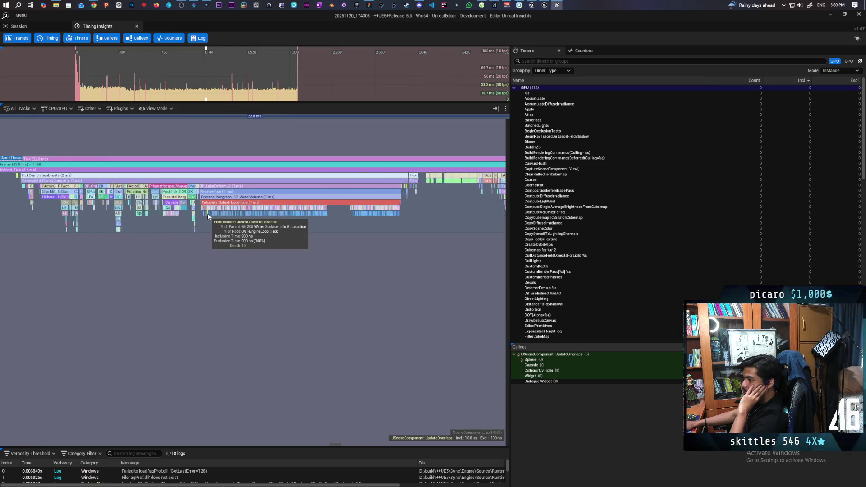
pyautogui.scroll(4, 207, 216)
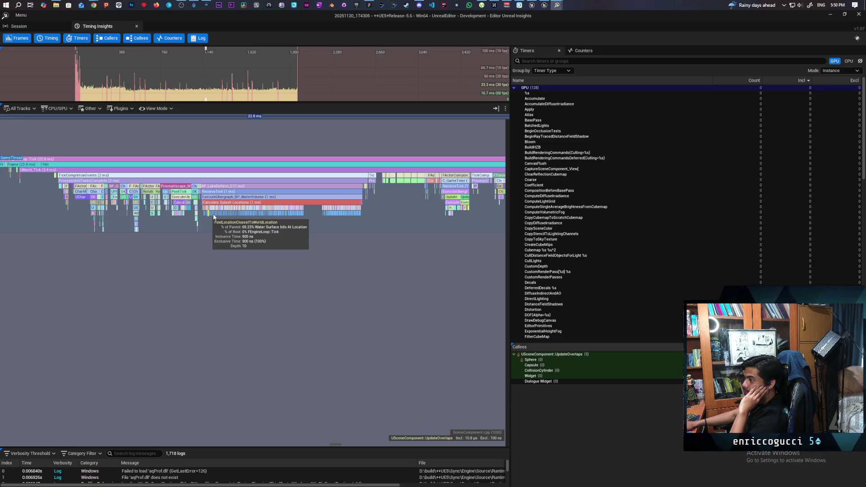
pyautogui.scroll(-3, 380, 213)
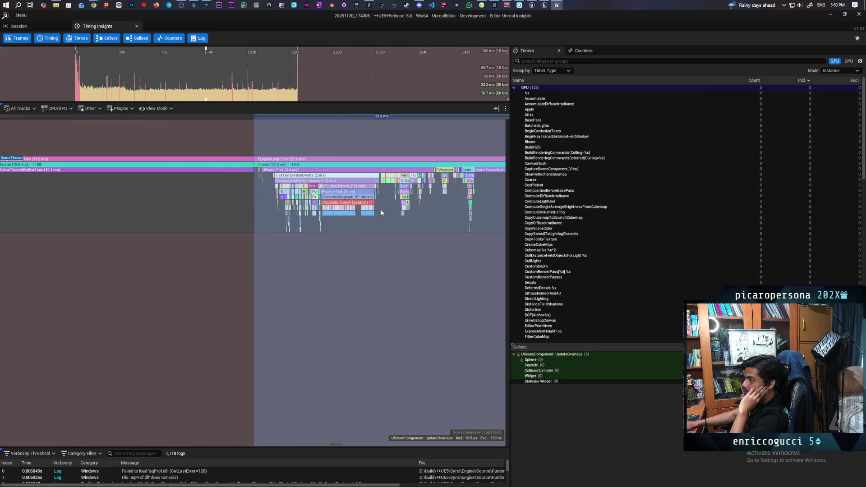
# Step: Pan the Timing view back and forth to bring frames 1160–1162 into view
pyautogui.moveTo(420, 212); pyautogui.dragTo(232, 227)
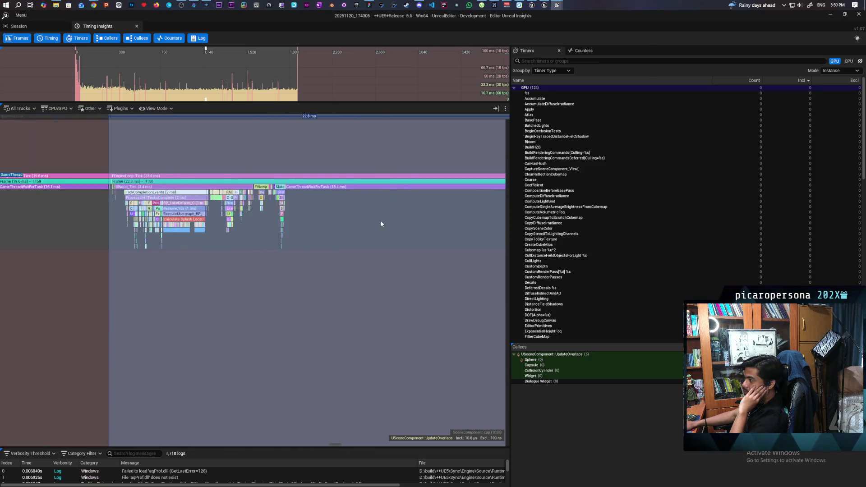
pyautogui.scroll(-4, 379, 224)
pyautogui.moveTo(358, 226); pyautogui.dragTo(195, 234)
pyautogui.scroll(5, 316, 229)
pyautogui.scroll(4, 290, 228)
pyautogui.scroll(-3, 290, 228)
pyautogui.moveTo(348, 234); pyautogui.dragTo(234, 245)
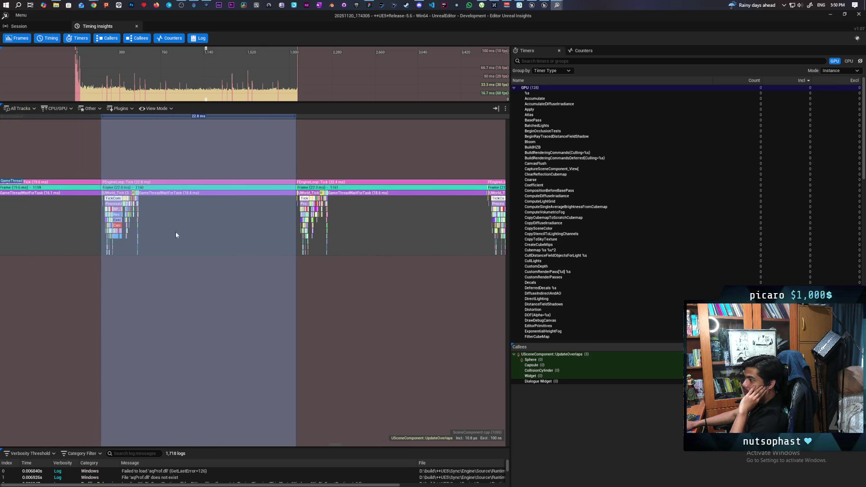
# Step: Step the timeline forward through frames 1161–1171
pyautogui.moveTo(113, 209)
pyautogui.moveTo(363, 226)
pyautogui.mouseDown()
pyautogui.moveTo(200, 225)
pyautogui.moveTo(249, 230)
pyautogui.mouseUp()
pyautogui.moveTo(412, 240); pyautogui.dragTo(166, 238)
pyautogui.moveTo(215, 225); pyautogui.dragTo(199, 224)
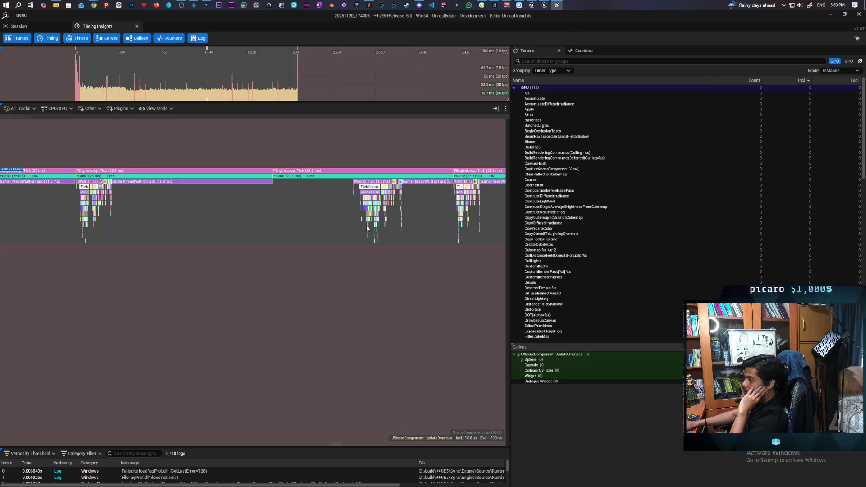
pyautogui.moveTo(405, 225); pyautogui.dragTo(187, 232)
pyautogui.moveTo(361, 233); pyautogui.dragTo(142, 238)
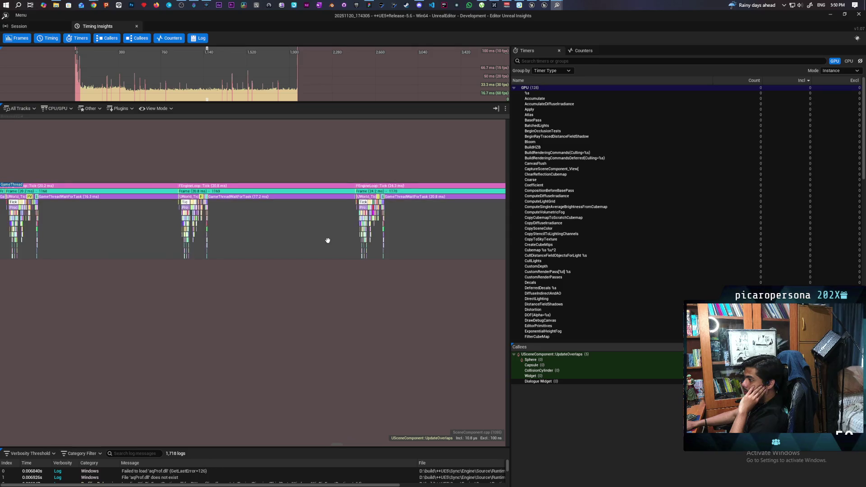
# Step: Zoom out over many frames, then centre and zoom into frames 1169–1170
pyautogui.scroll(-5, 289, 236)
pyautogui.scroll(-3, 289, 236)
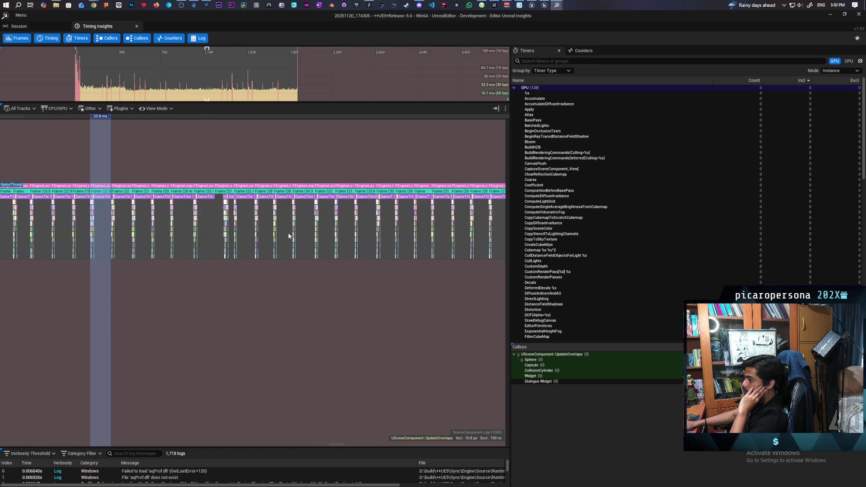
pyautogui.scroll(8, 289, 235)
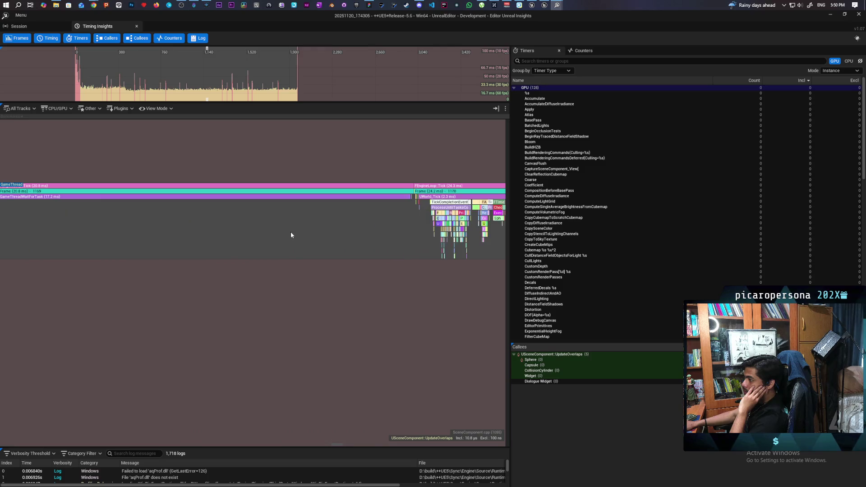
pyautogui.moveTo(290, 236); pyautogui.dragTo(67, 244)
pyautogui.scroll(5, 283, 242)
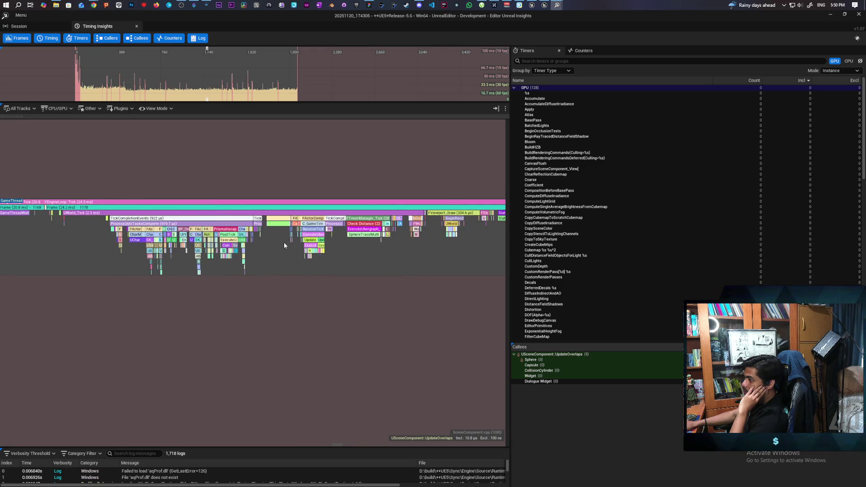
# Step: Inspect frames 1170–1171's Viewport_Draw and GameThreadWaitForTask events, then jump to frame 1705
pyautogui.moveTo(415, 247); pyautogui.dragTo(34, 250)
pyautogui.scroll(8, 323, 258)
pyautogui.moveTo(365, 240)
pyautogui.mouseDown()
pyautogui.moveTo(324, 226)
pyautogui.moveTo(267, 246)
pyautogui.moveTo(66, 267)
pyautogui.moveTo(199, 238)
pyautogui.mouseUp()
pyautogui.scroll(-5, 206, 230)
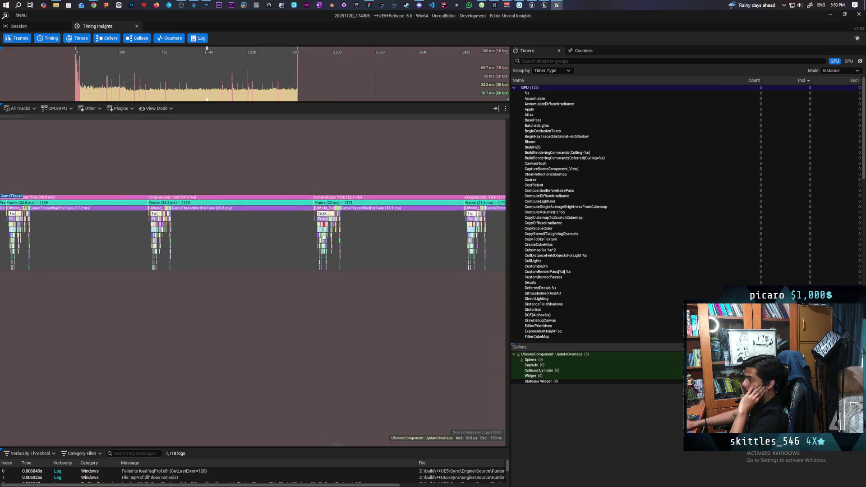
pyautogui.scroll(8, 161, 236)
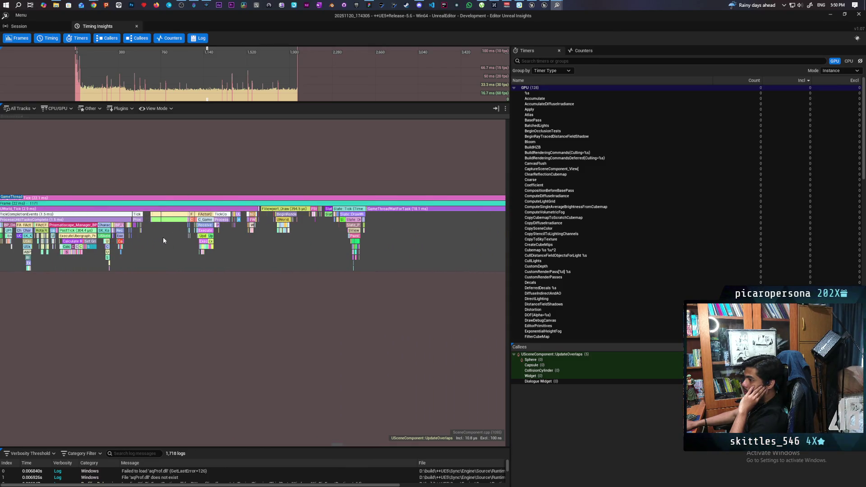
pyautogui.scroll(-5, 165, 236)
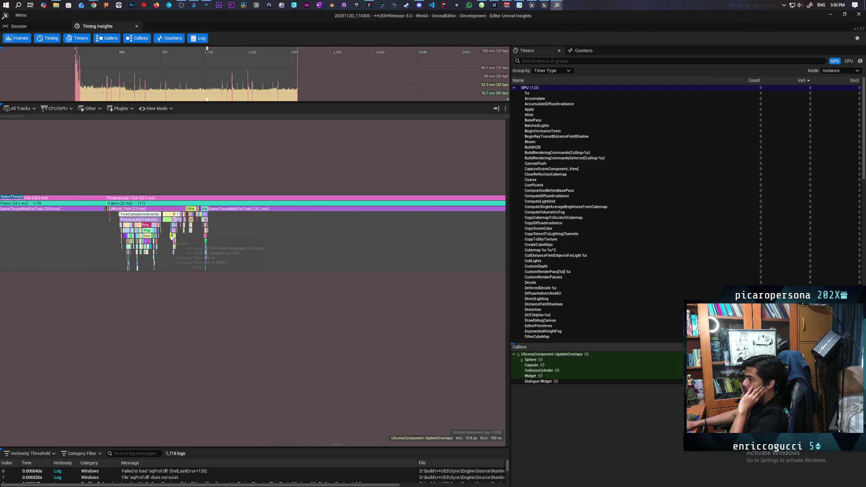
pyautogui.scroll(2, 112, 211)
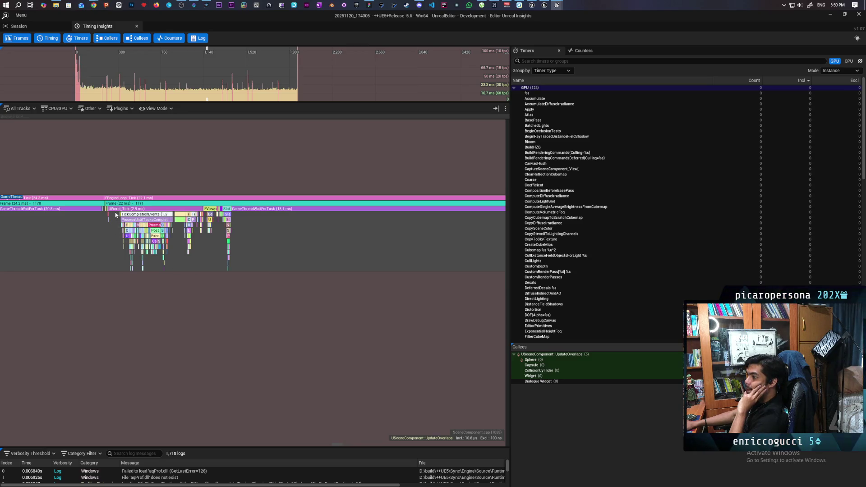
pyautogui.click(267, 98)
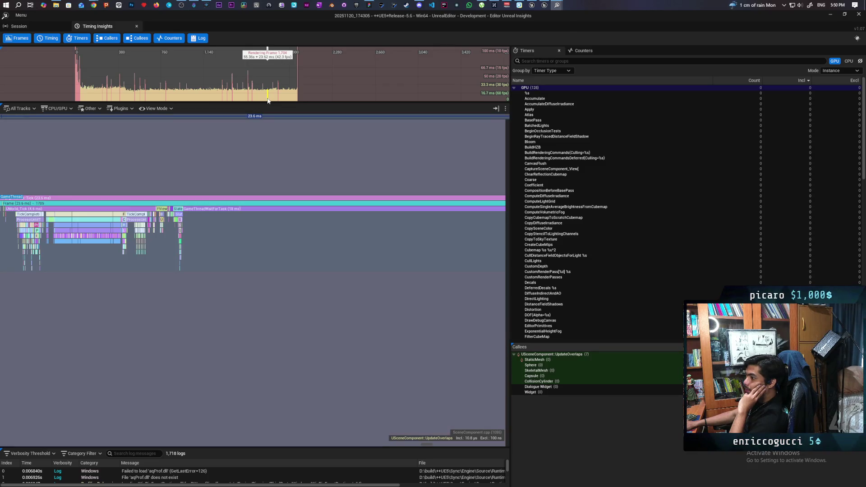
# Step: Pan to frame 1705, read RunBuoyancy's tooltip, and zoom into UWorld_Tick's Buoyancy ticks
pyautogui.moveTo(91, 257); pyautogui.dragTo(184, 262)
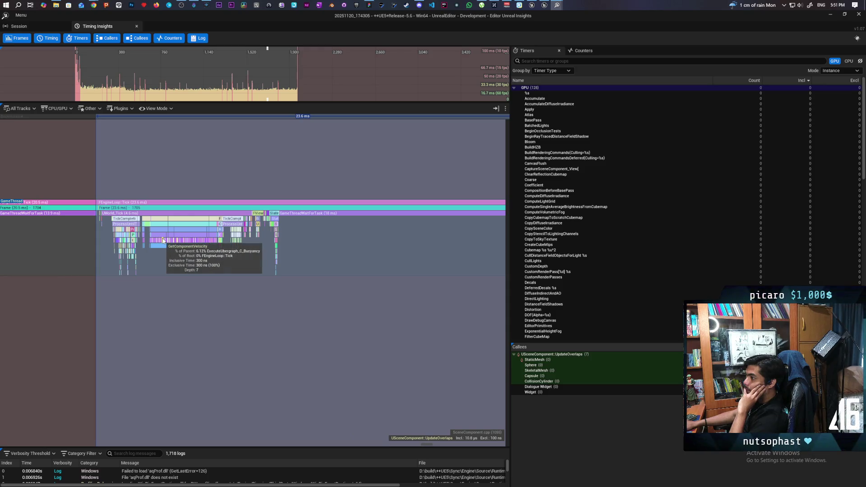
pyautogui.moveTo(188, 244)
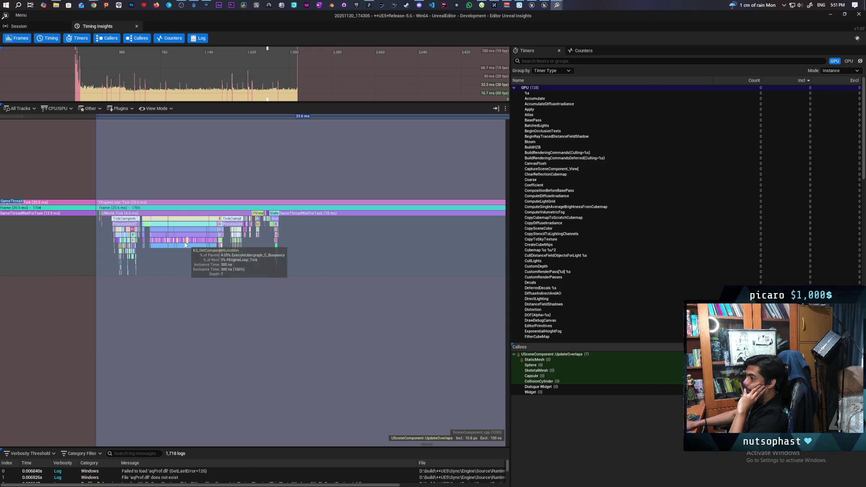
pyautogui.scroll(5, 174, 243)
pyautogui.scroll(6, 172, 244)
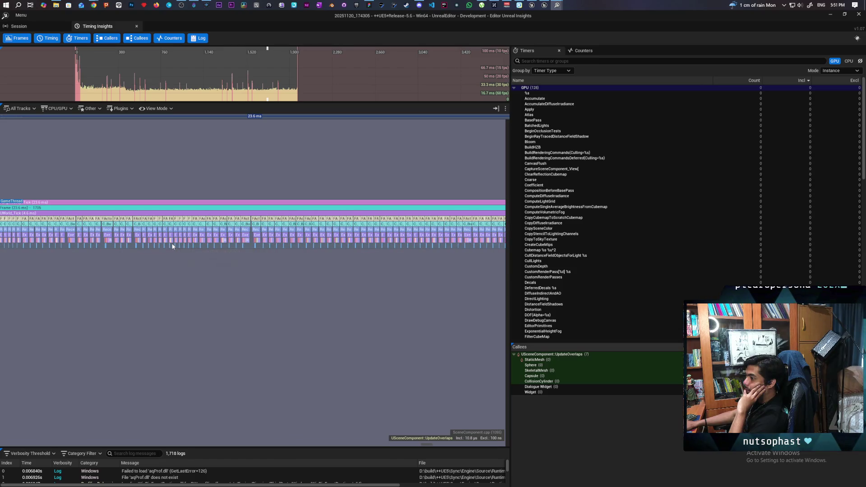
pyautogui.scroll(2, 176, 244)
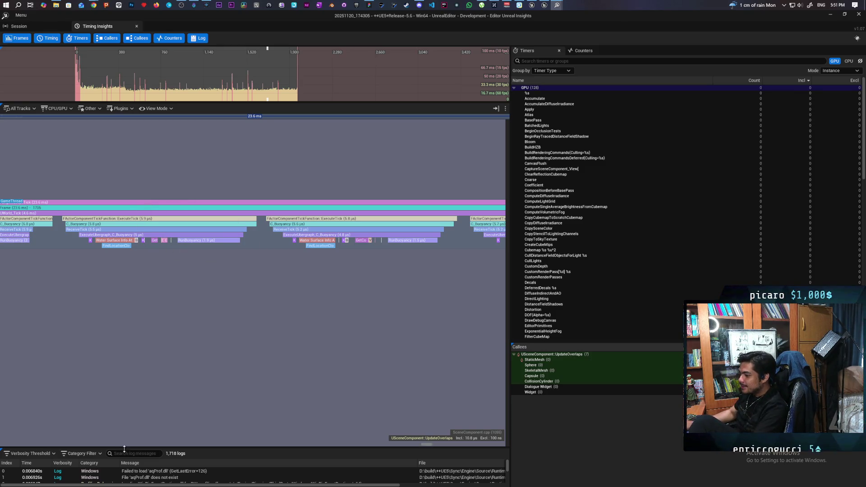
# Step: Enlarge the log panel, zoom into the UpdateOverlaps events, then widen out across several frames
pyautogui.moveTo(209, 448)
pyautogui.mouseDown()
pyautogui.moveTo(208, 403)
pyautogui.moveTo(209, 427)
pyautogui.mouseUp()
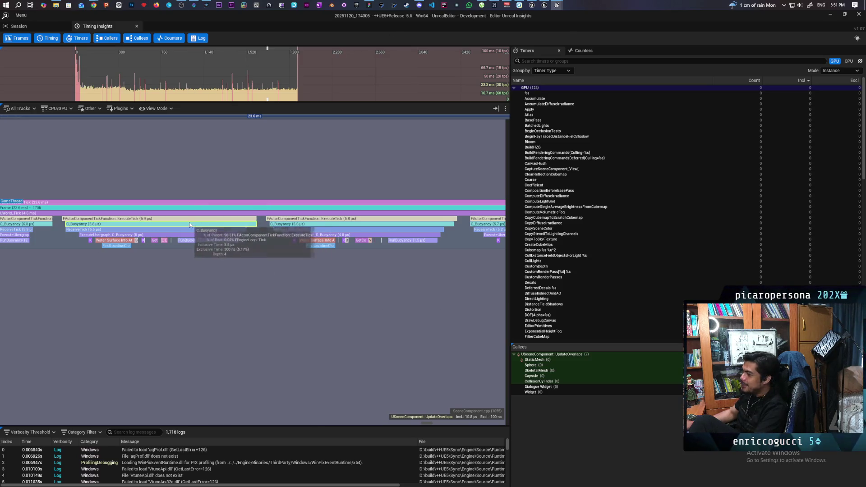
pyautogui.scroll(-5, 235, 231)
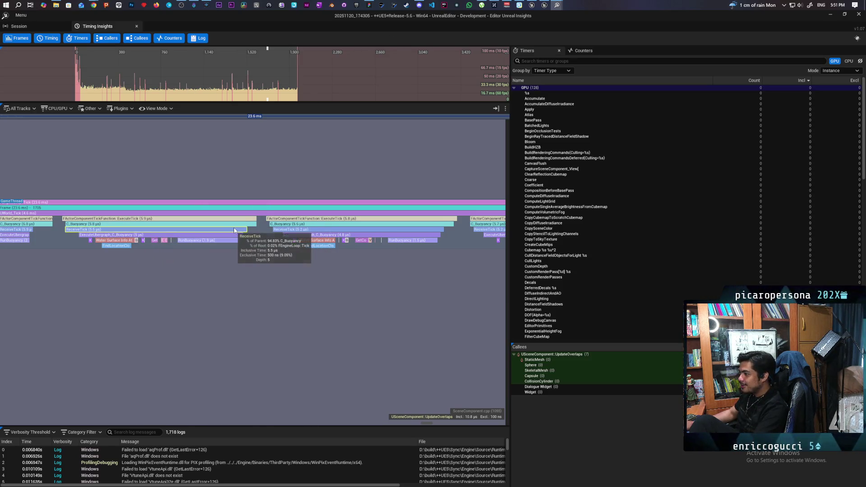
pyautogui.scroll(-15, 235, 230)
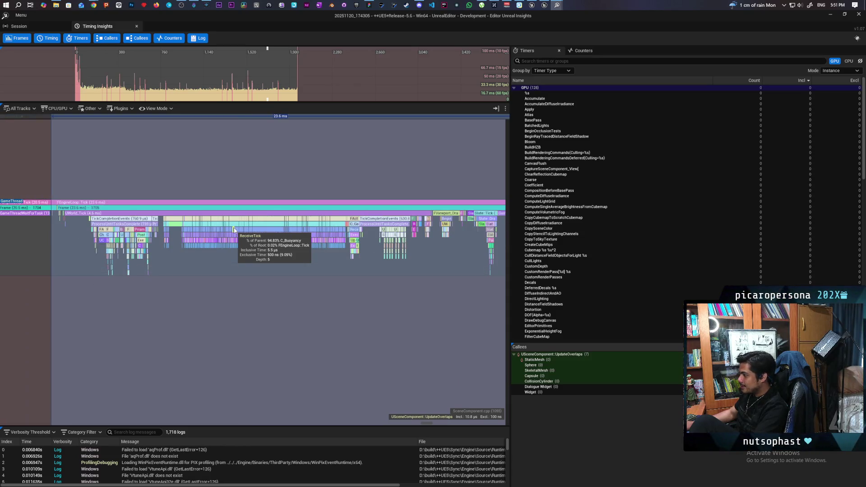
pyautogui.hscroll(2, 338, 250)
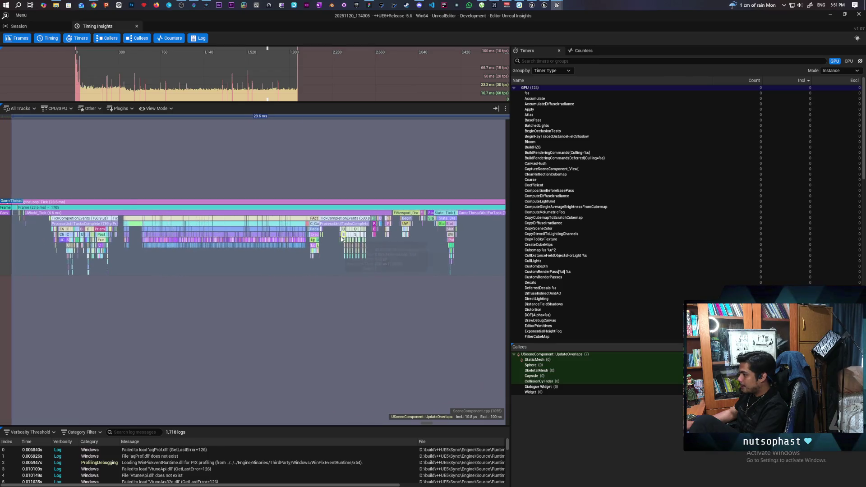
pyautogui.scroll(15, 343, 241)
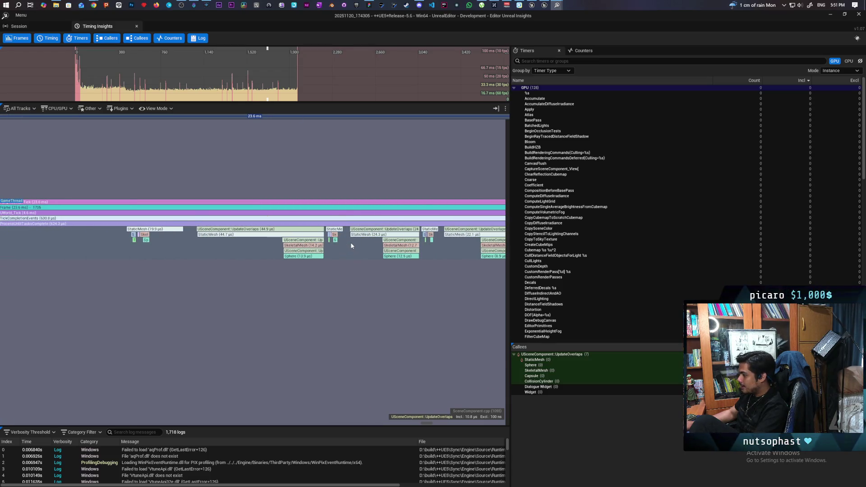
pyautogui.scroll(-5, 351, 244)
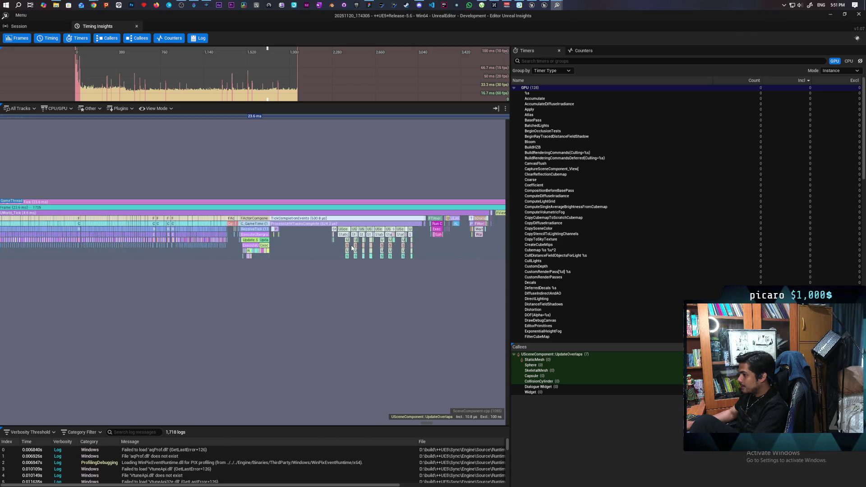
pyautogui.scroll(-6, 351, 248)
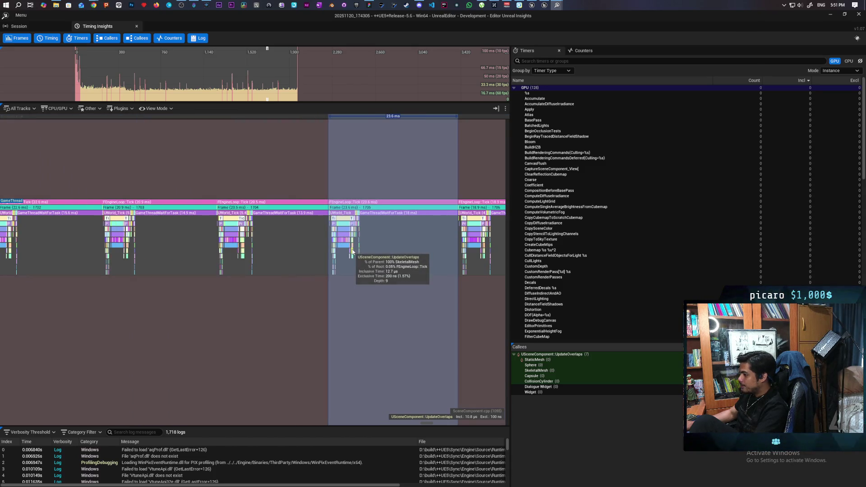
# Step: Zoom out to the full session, then back into a UWorld_Tick frame with repeated C_Buoyancy entries
pyautogui.scroll(-10, 352, 251)
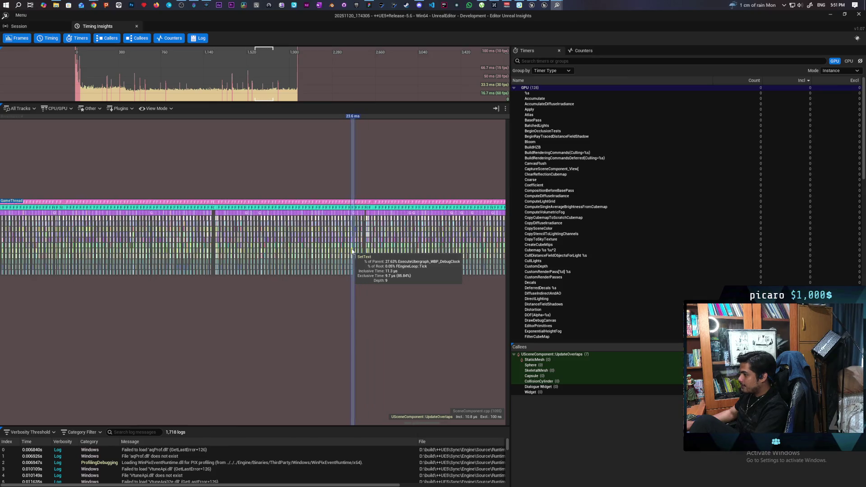
pyautogui.scroll(-10, 352, 251)
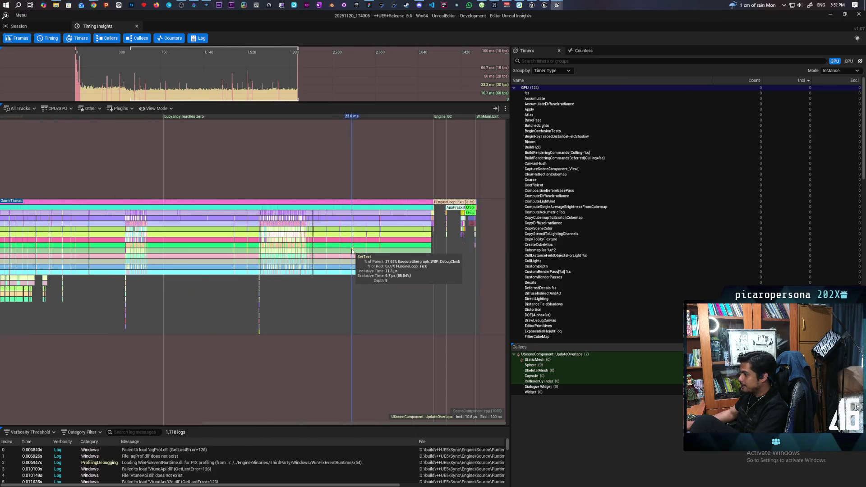
pyautogui.scroll(8, 352, 247)
pyautogui.scroll(10, 356, 218)
pyautogui.scroll(5, 314, 220)
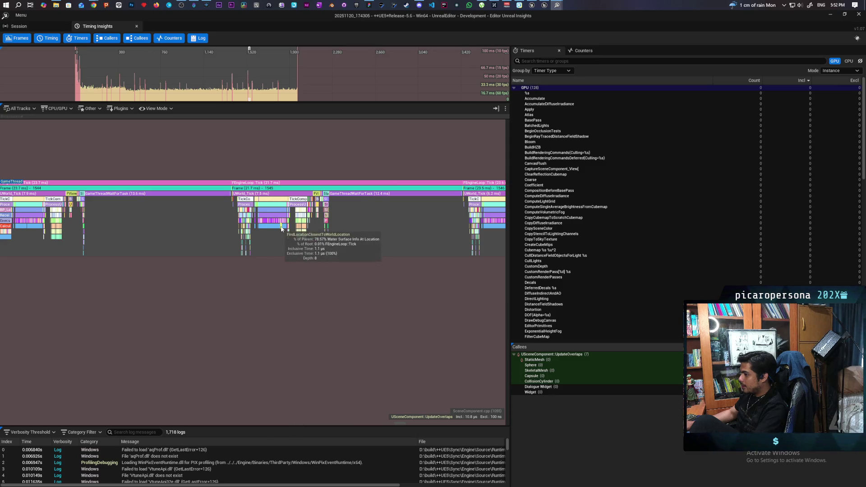
pyautogui.scroll(4, 272, 226)
pyautogui.scroll(6, 272, 226)
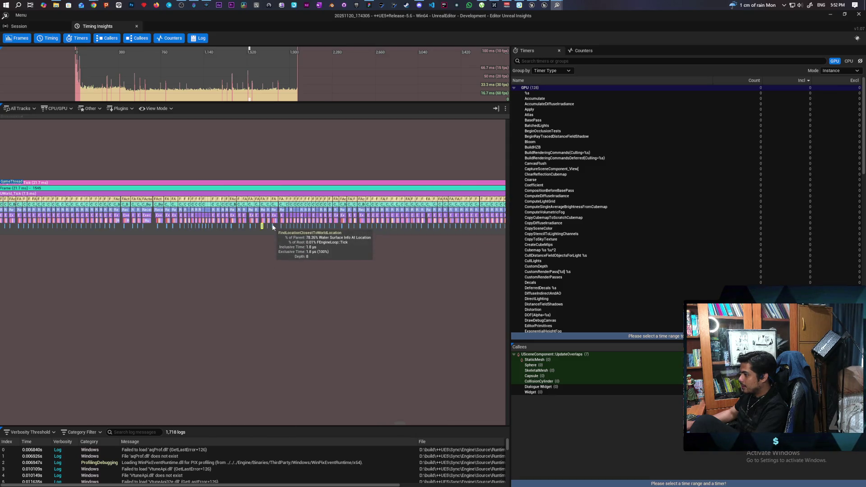
# Step: Pan across TickCompletionEvents to examine character movement and component tick costs, reaching frame 1545
pyautogui.moveTo(273, 226); pyautogui.dragTo(199, 264)
pyautogui.scroll(-8, 318, 264)
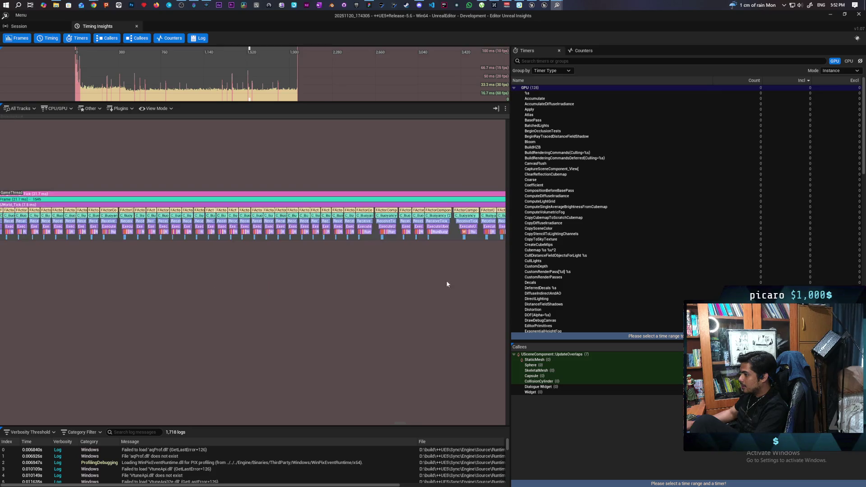
pyautogui.scroll(-1, 262, 265)
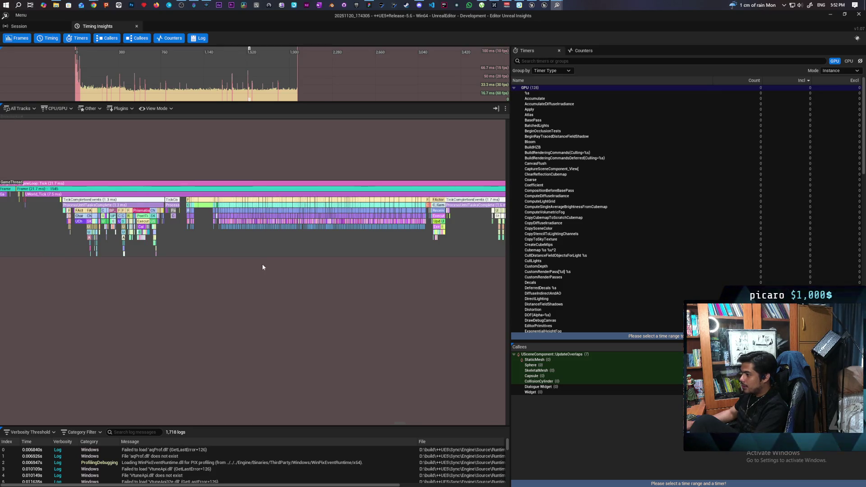
pyautogui.moveTo(237, 267)
pyautogui.mouseDown()
pyautogui.moveTo(306, 280)
pyautogui.moveTo(411, 284)
pyautogui.mouseUp()
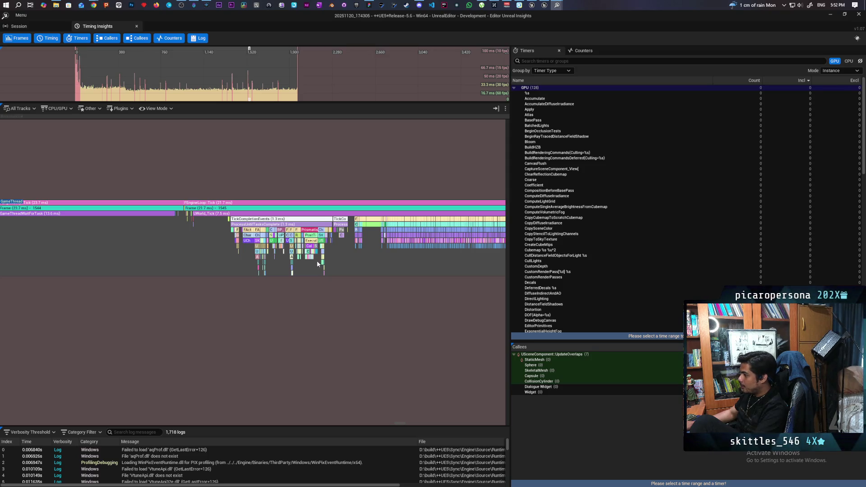
pyautogui.moveTo(305, 260)
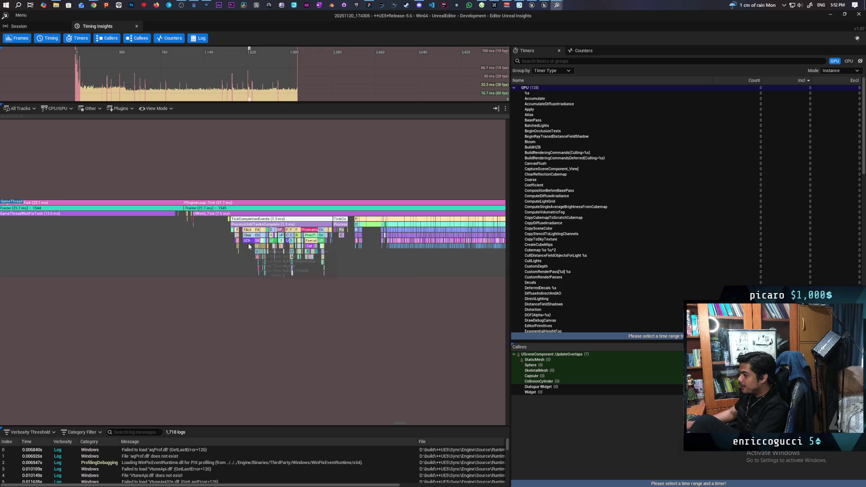
pyautogui.scroll(5, 246, 246)
pyautogui.scroll(3, 246, 245)
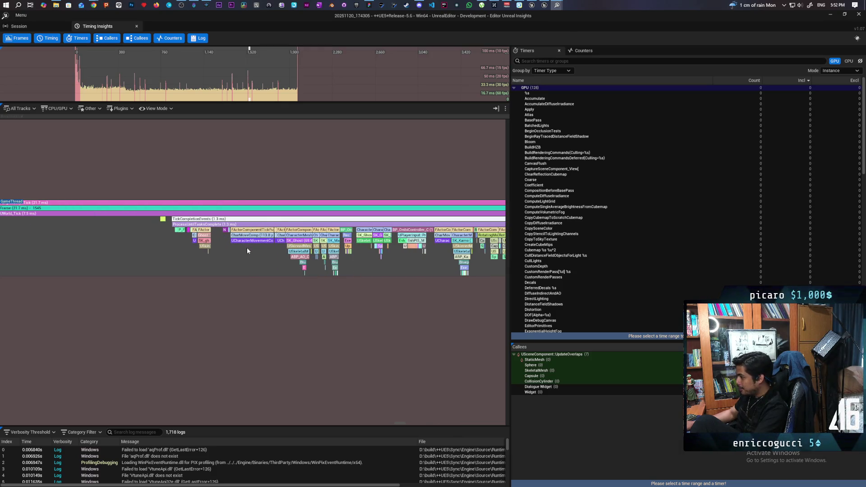
pyautogui.hscroll(5, 272, 255)
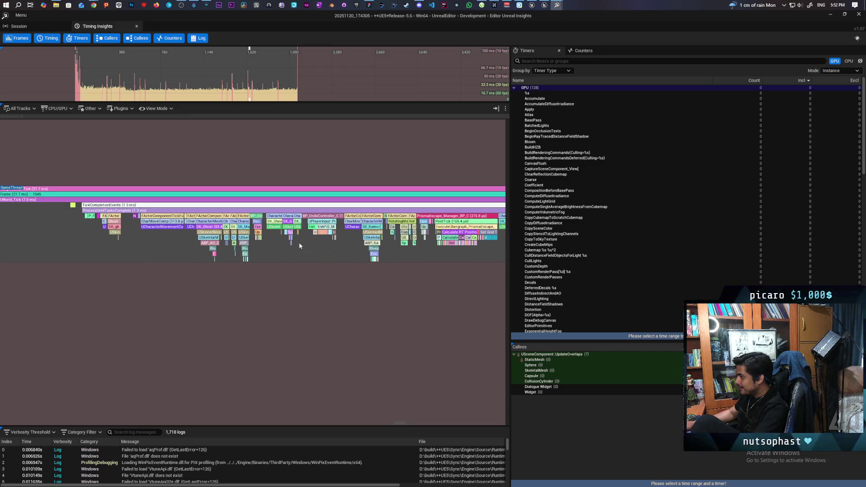
pyautogui.moveTo(300, 246); pyautogui.dragTo(247, 246)
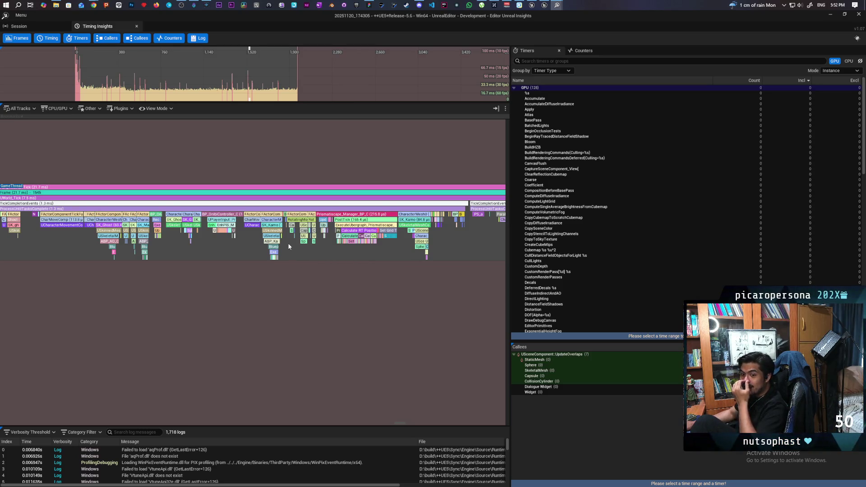
pyautogui.scroll(-5, 330, 233)
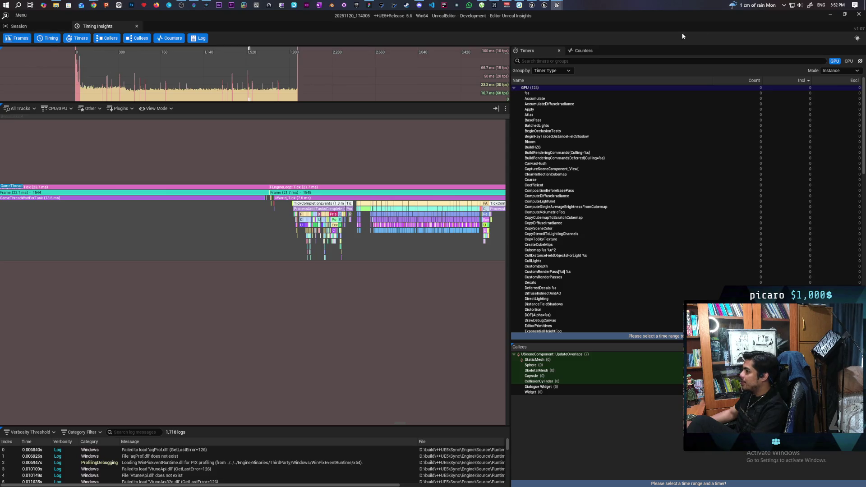
# Step: Switch to the Unreal Editor, close both Unreal Insights windows, and focus the level viewport
pyautogui.click(533, 5)
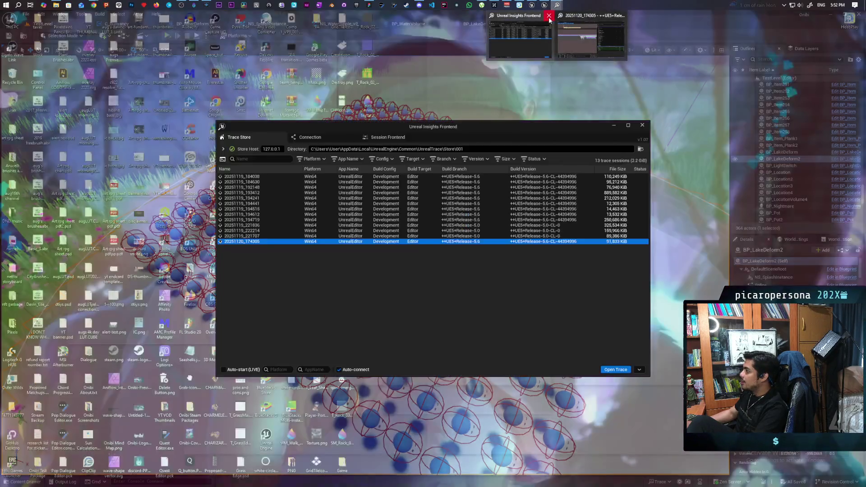
pyautogui.click(549, 16)
pyautogui.click(583, 15)
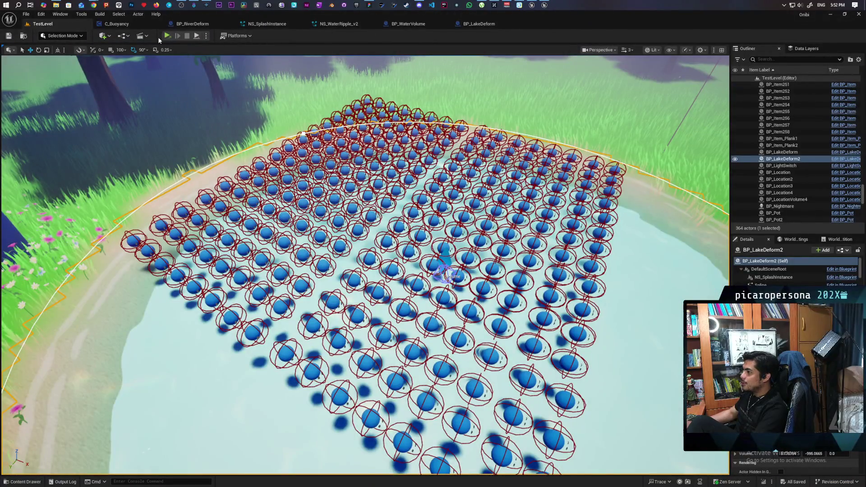
pyautogui.click(185, 133)
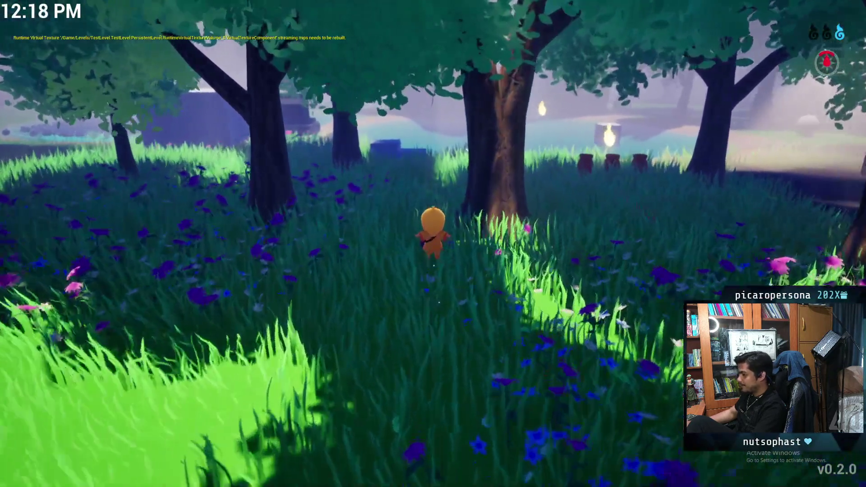
# Step: Recall the earlier 'stat unit' command from the game console history
pyautogui.press('Up')
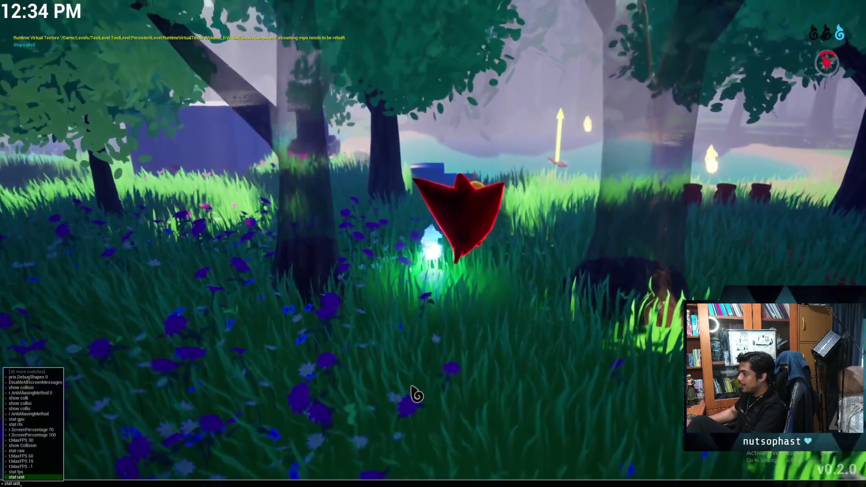
pyautogui.write('aasd')
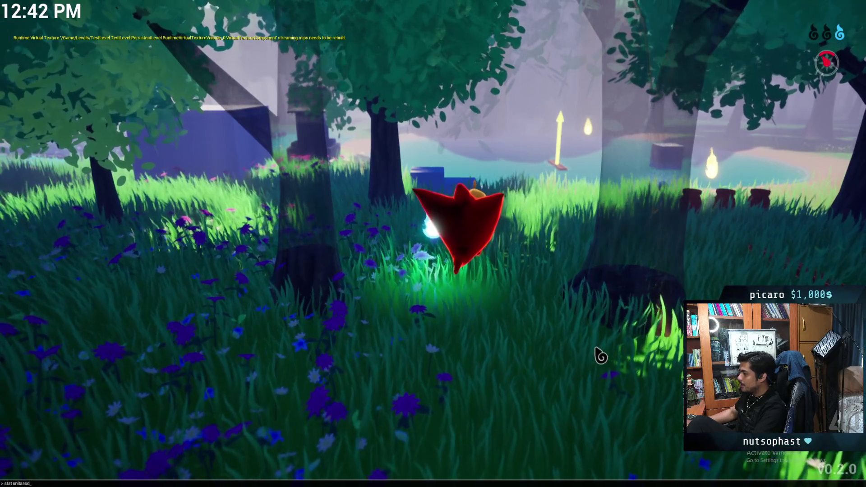